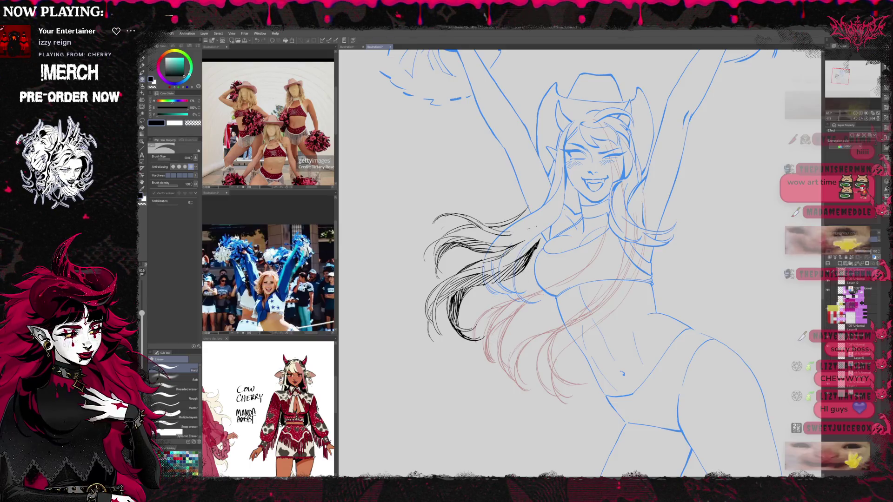
Flip the canvas and ink the first curving black strands into the flowing hair
key("p")
key("h")
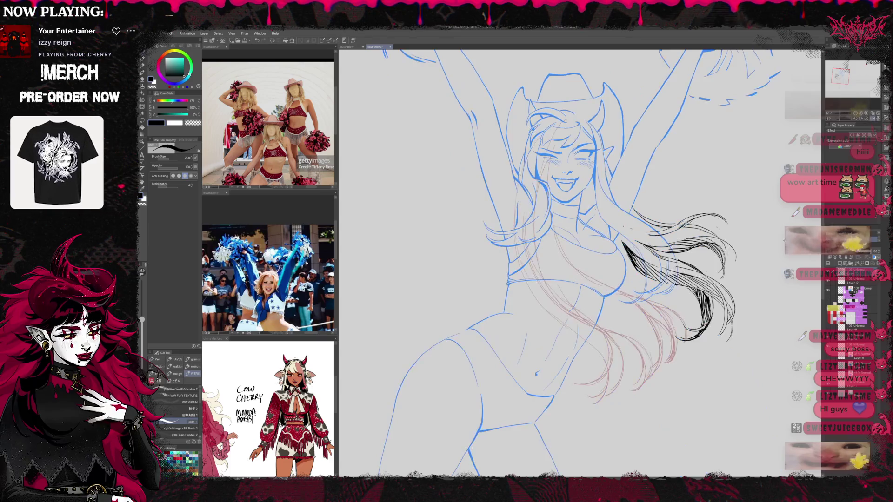
left_click_drag(632, 276, 648, 263)
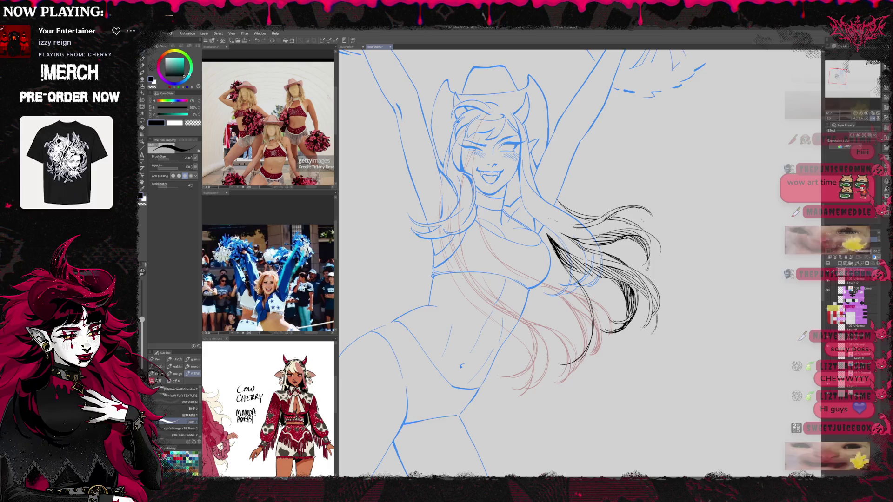
left_click_drag(574, 288, 582, 375)
left_click_drag(598, 318, 569, 379)
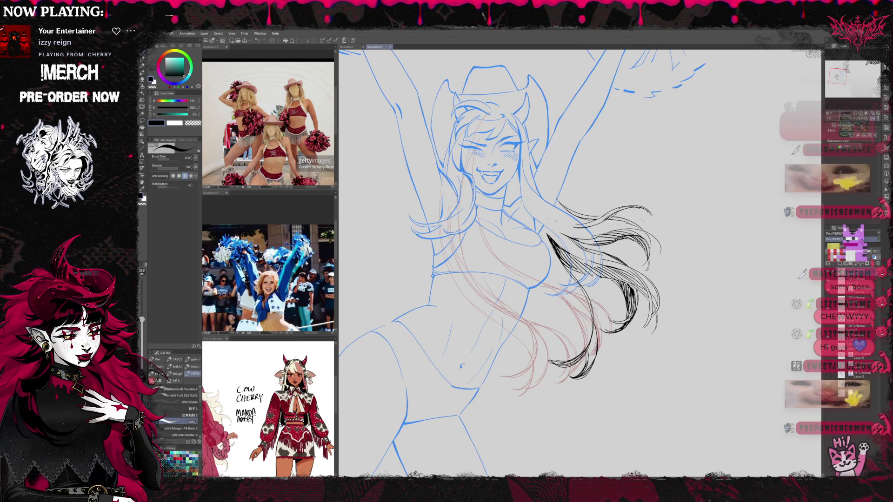
left_click_drag(528, 259, 568, 325)
Darken the hair with dense ink strokes, adding a few more near the tips
key("e")
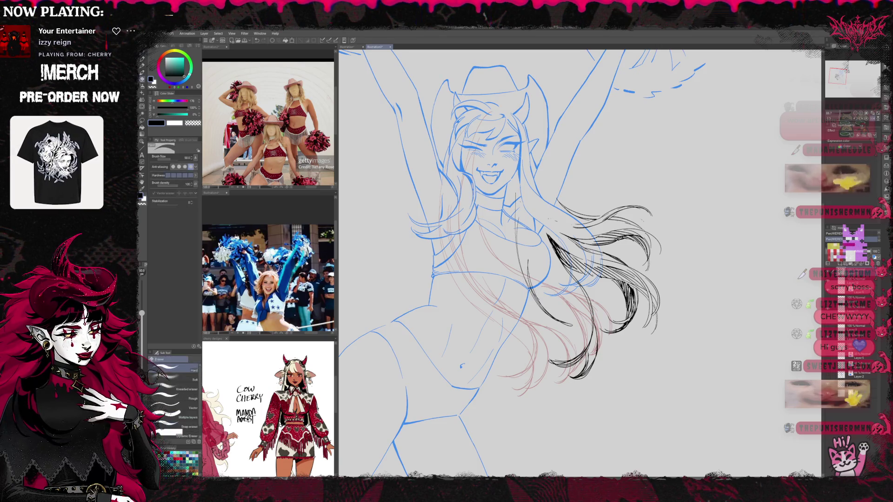
key("p")
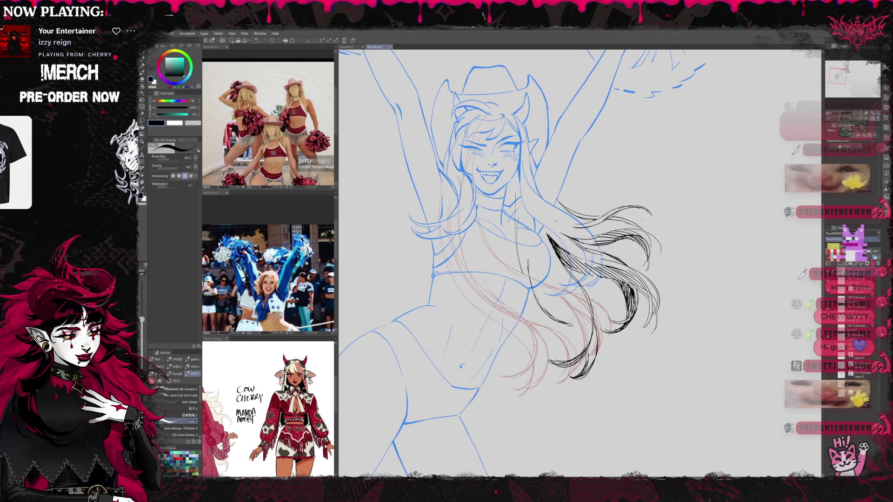
left_click_drag(532, 269, 585, 348)
left_click_drag(575, 322, 588, 355)
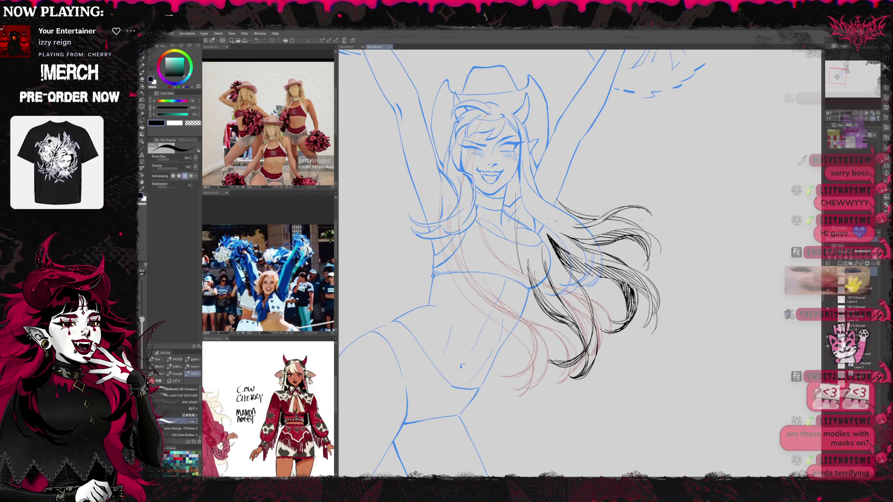
Flip the view back and begin rotating the inked hair section about 8° counter-clockwise
key("h")
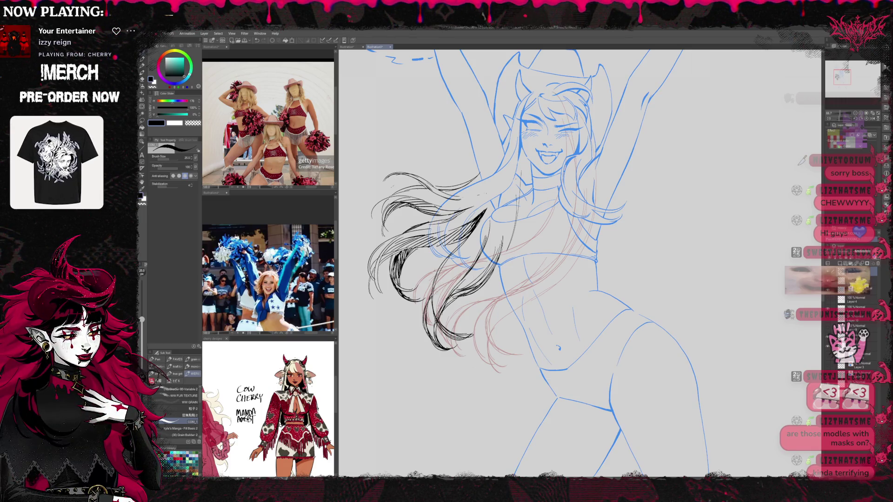
mouse_move(616, 253)
left_mouse_down()
mouse_move(569, 255)
mouse_move(641, 255)
left_mouse_up()
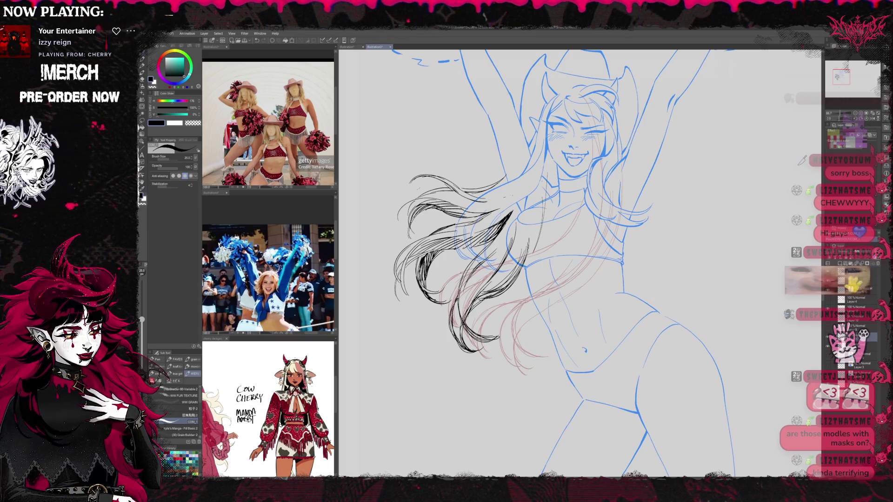
key("ctrl+t")
left_click_drag(737, 303, 735, 305)
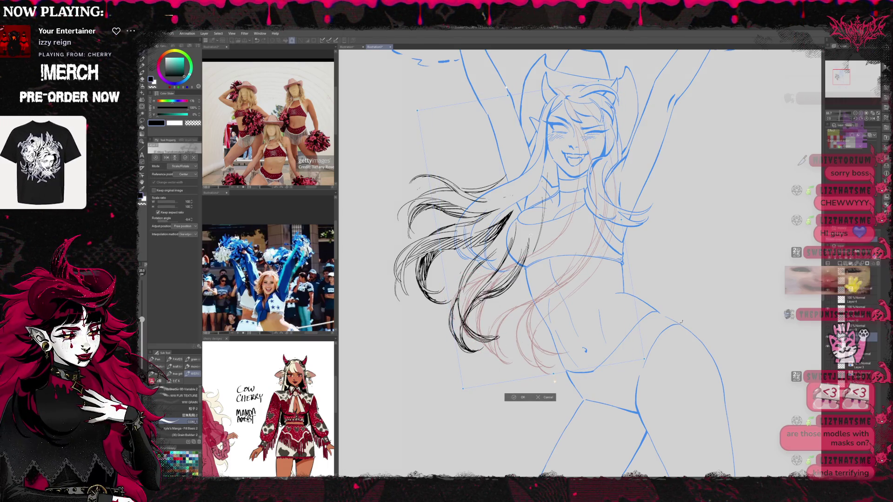
Shift the hair section up-left, apply the -8.4° transform, and tint the lineart blue
mouse_move(574, 311)
left_mouse_down()
mouse_move(550, 302)
mouse_move(557, 295)
mouse_move(543, 320)
mouse_move(549, 309)
mouse_move(610, 336)
left_mouse_up()
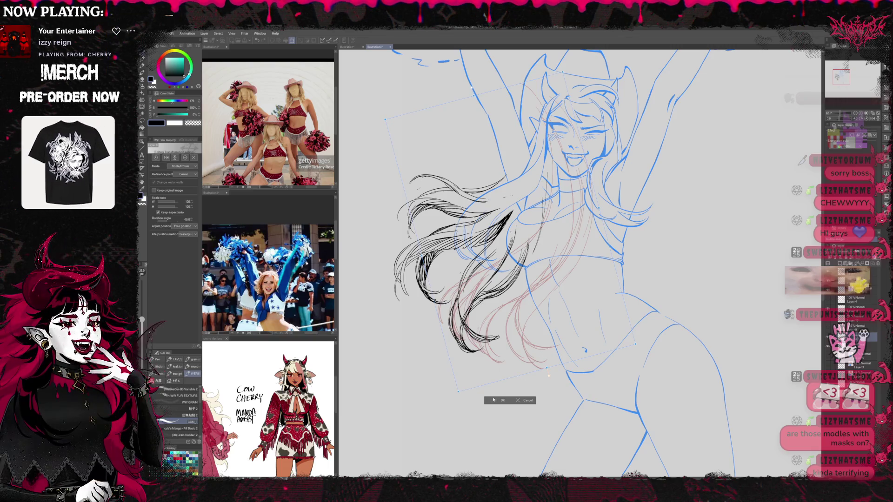
left_click(500, 401)
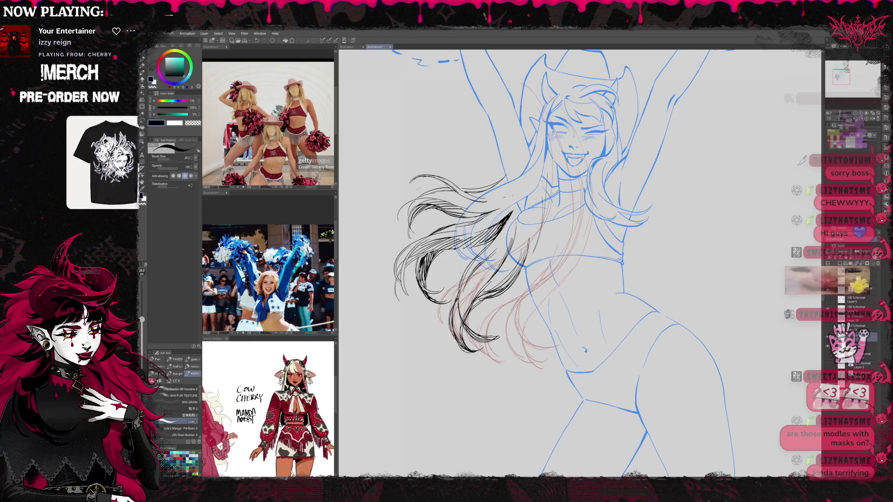
left_click(858, 142)
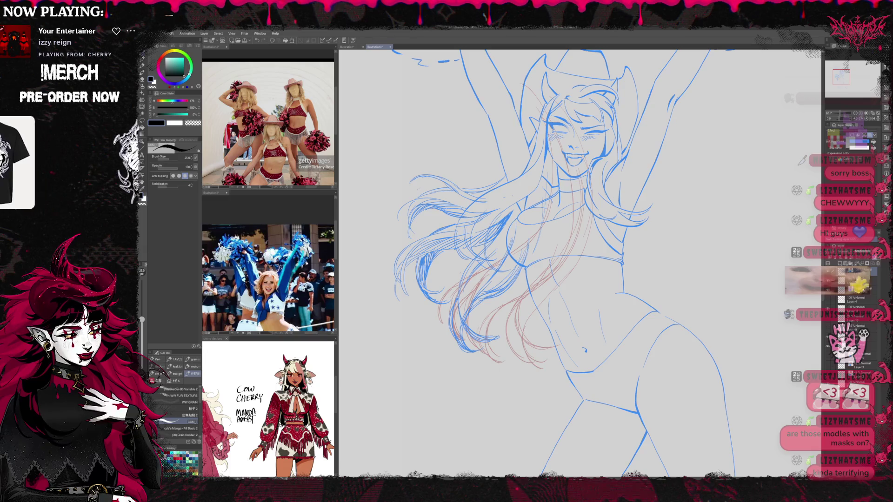
Keep the blue Layer Color only on the hair strand layer and fade it to low opacity
left_click(874, 260)
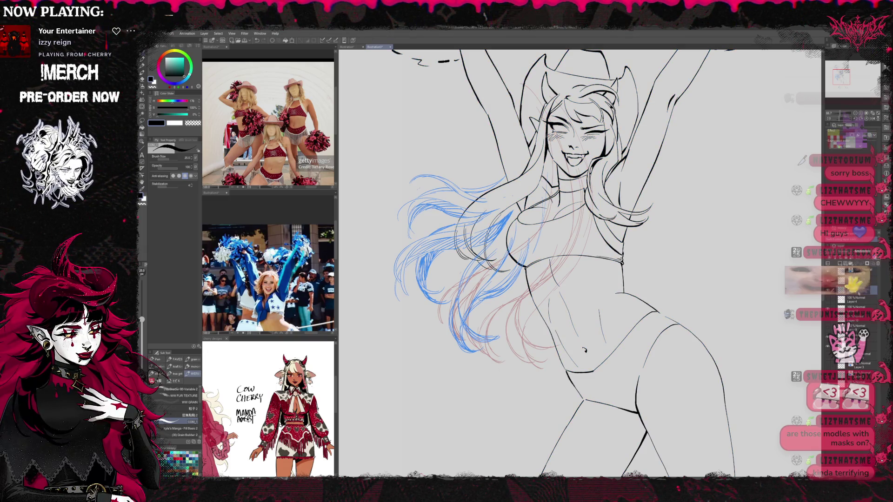
left_click(858, 272)
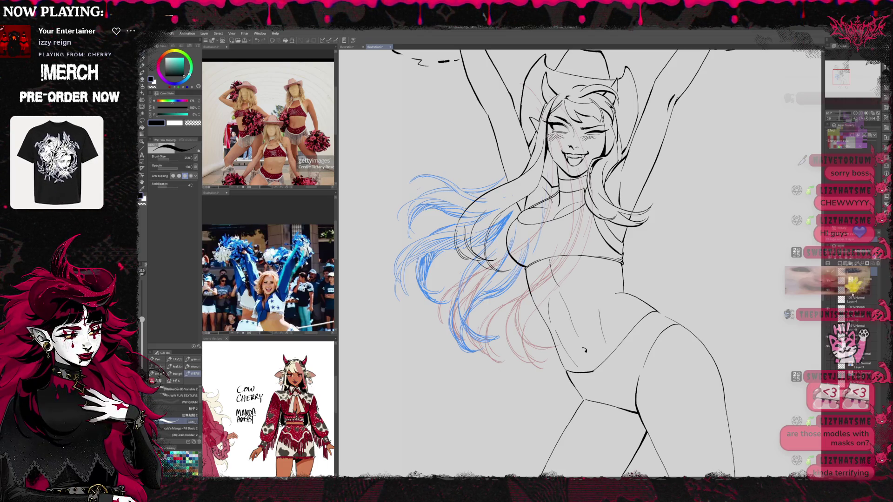
scroll(854, 321, "up", 3)
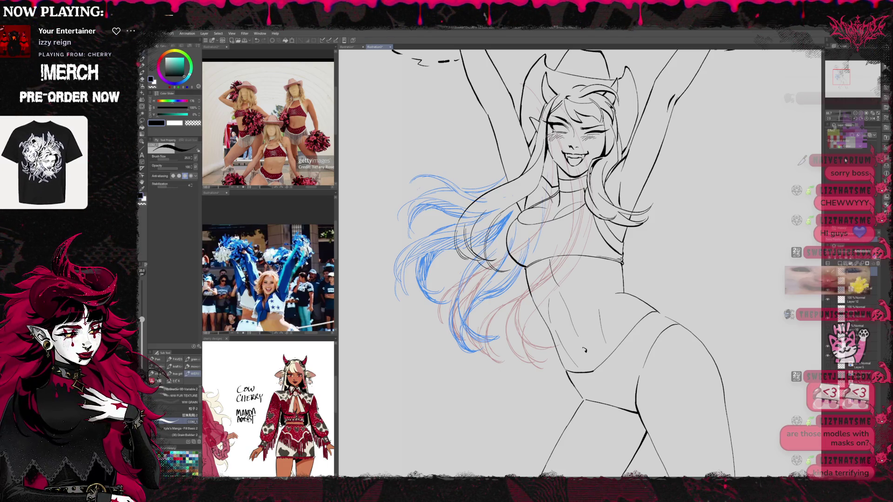
scroll(445, 326, "up", 3)
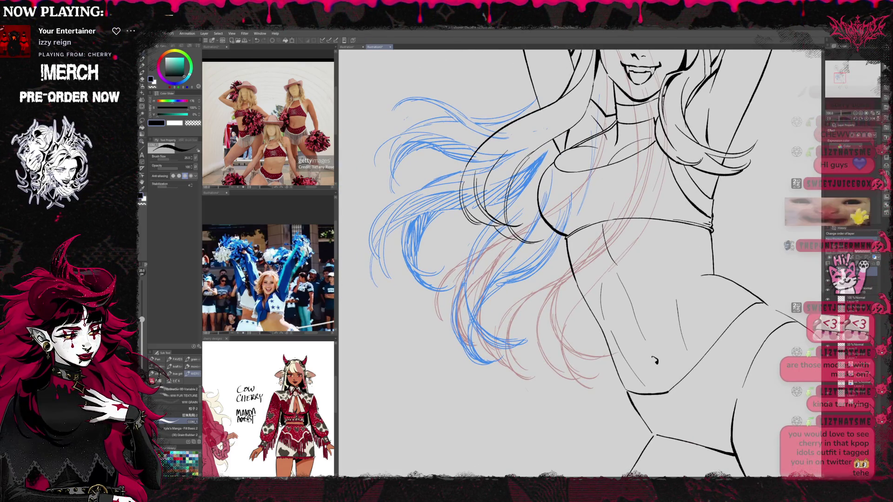
left_click_drag(533, 218, 515, 185)
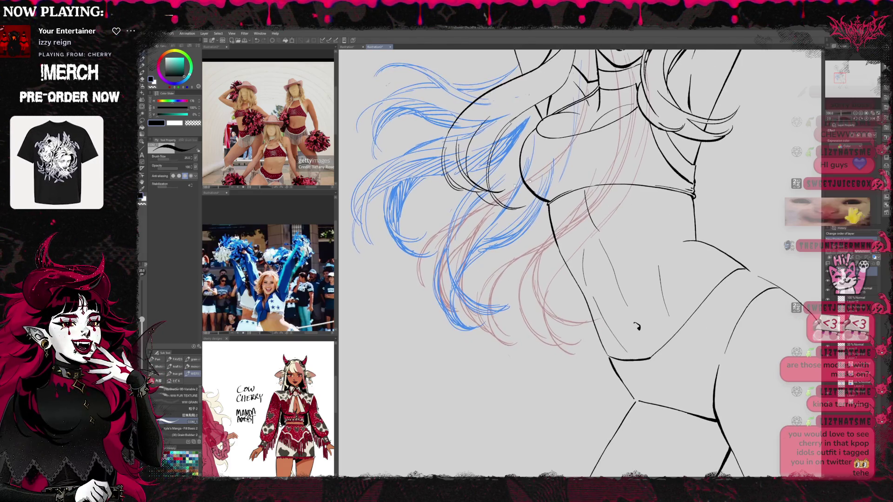
scroll(519, 228, "up", 3)
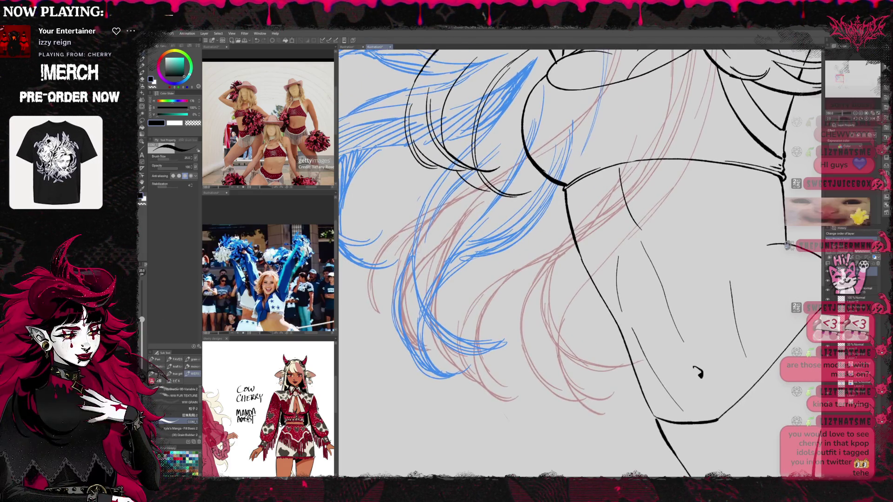
left_click(860, 289)
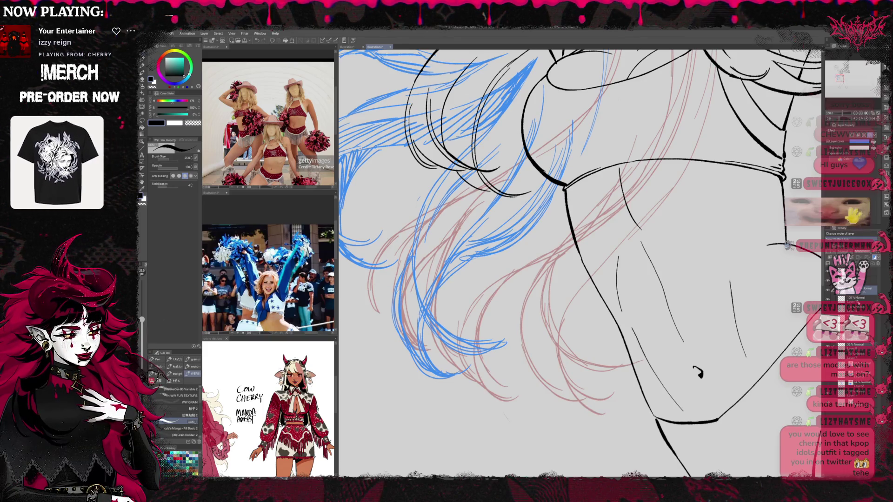
left_click(858, 252)
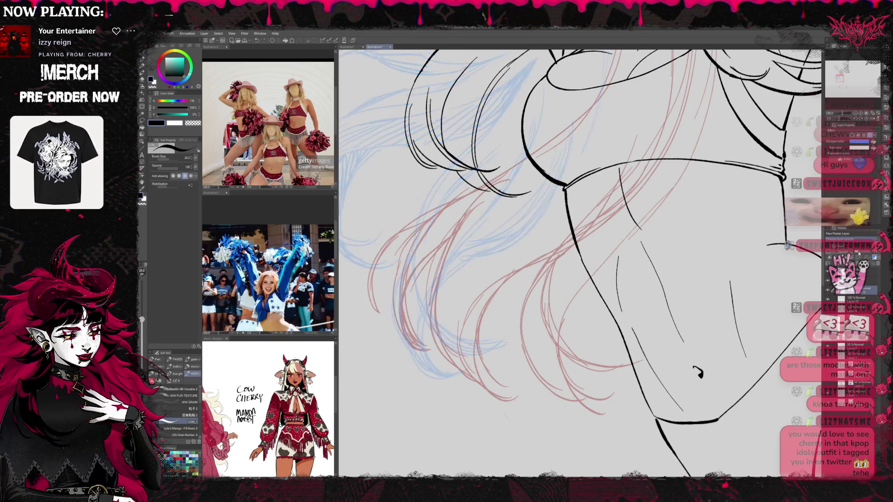
mouse_move(858, 252)
left_mouse_down()
mouse_move(837, 252)
mouse_move(857, 252)
left_mouse_up()
Ink a curved hair strand over the guide, redrawing it until it sits right
left_click(870, 281)
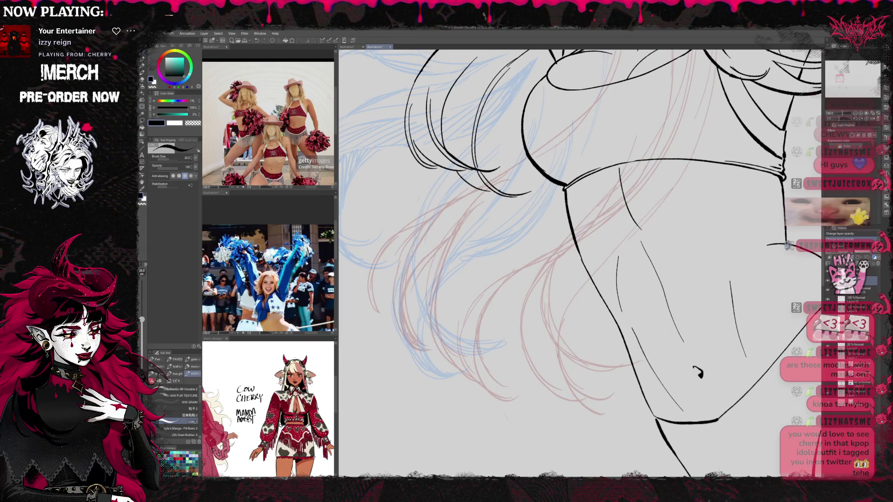
left_click_drag(582, 260, 593, 278)
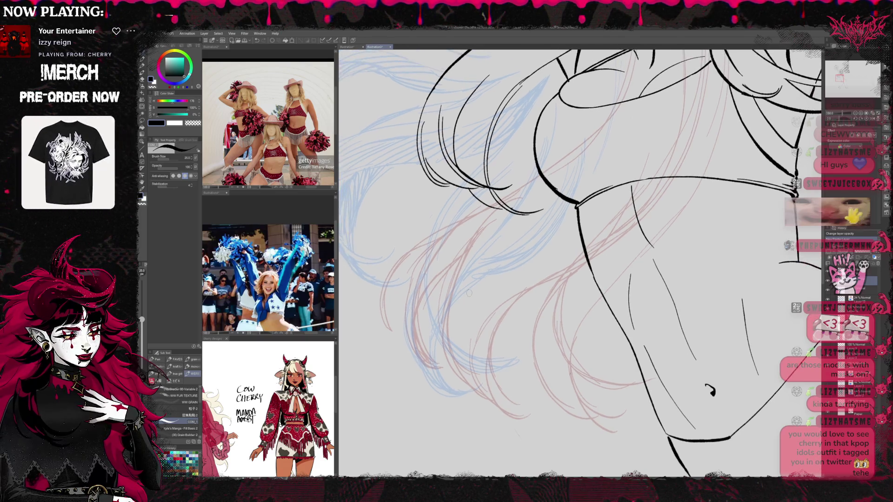
left_click_drag(483, 309, 474, 287)
left_click_drag(419, 226, 515, 322)
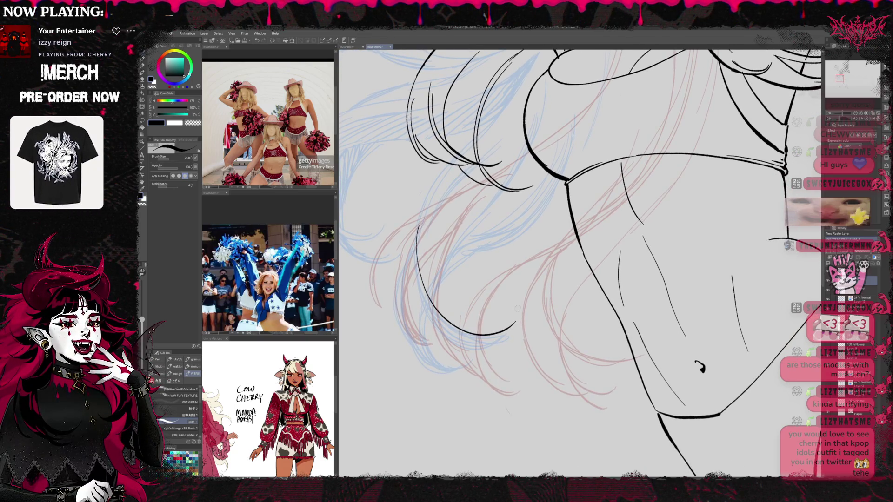
key("ctrl+z")
left_click_drag(417, 239, 517, 325)
key("ctrl+z")
left_click_drag(417, 239, 520, 324)
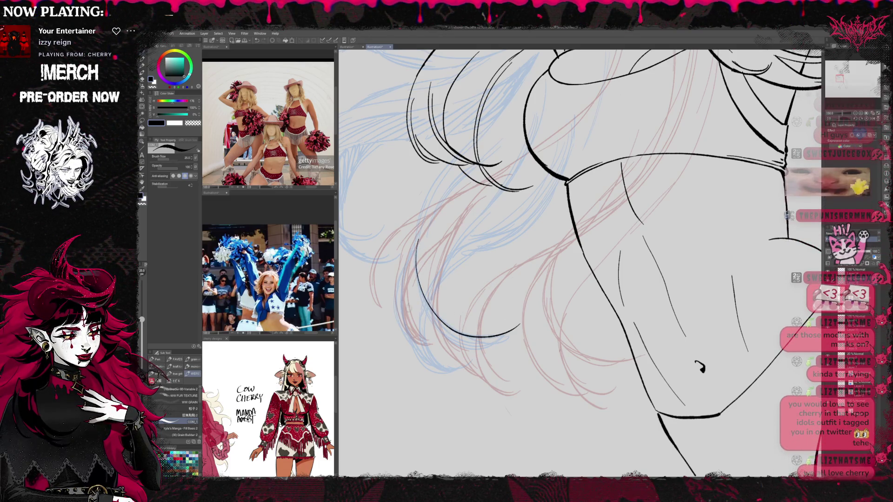
Ink the lower hair strands below the curve and a curve along the hair ends
mouse_move(412, 249)
left_mouse_down()
mouse_move(420, 347)
mouse_move(484, 359)
left_mouse_up()
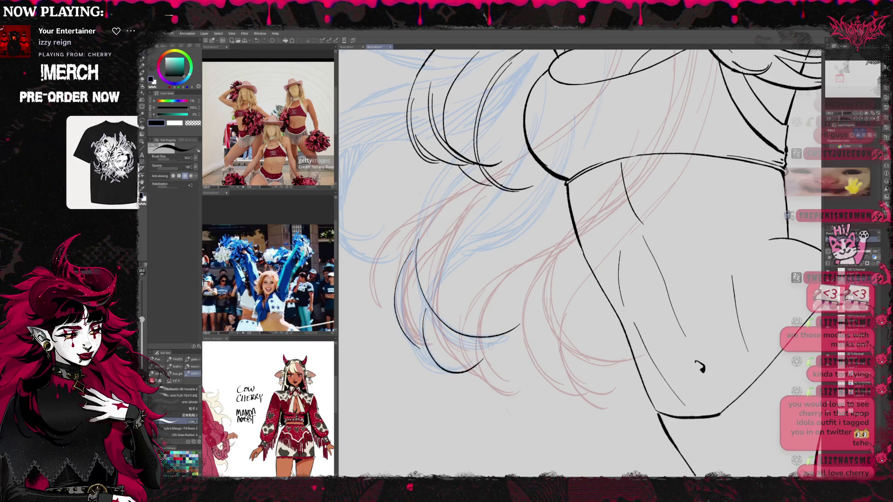
key("ctrl+z")
left_click_drag(420, 308, 432, 352)
left_click_drag(430, 353, 474, 365)
left_click_drag(419, 285, 445, 343)
left_click_drag(445, 354, 510, 340)
key("ctrl+z")
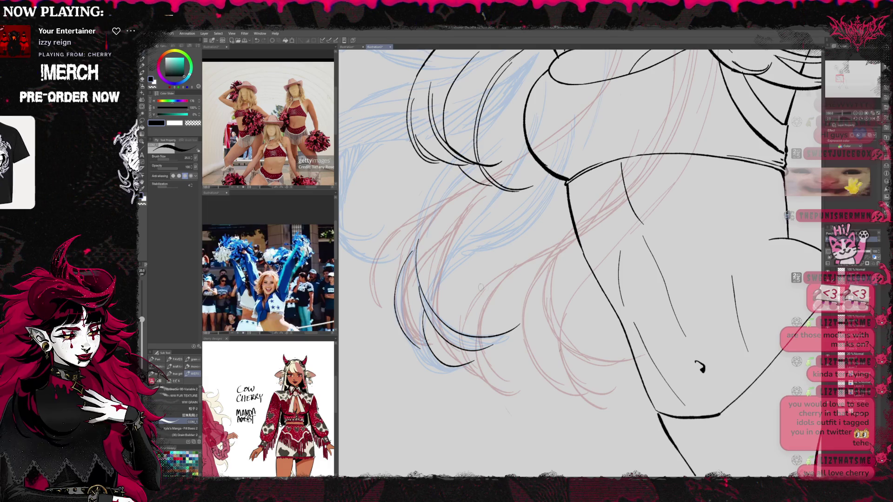
key("e")
key("p")
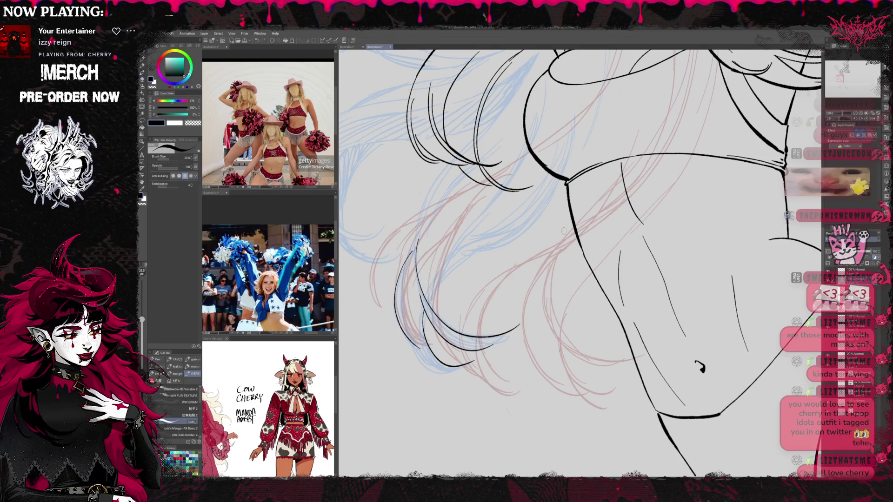
Rotate and pan the view until the lower hair strands run vertically
key("r")
mouse_move(449, 274)
left_mouse_down()
mouse_move(510, 200)
mouse_move(491, 196)
left_mouse_up()
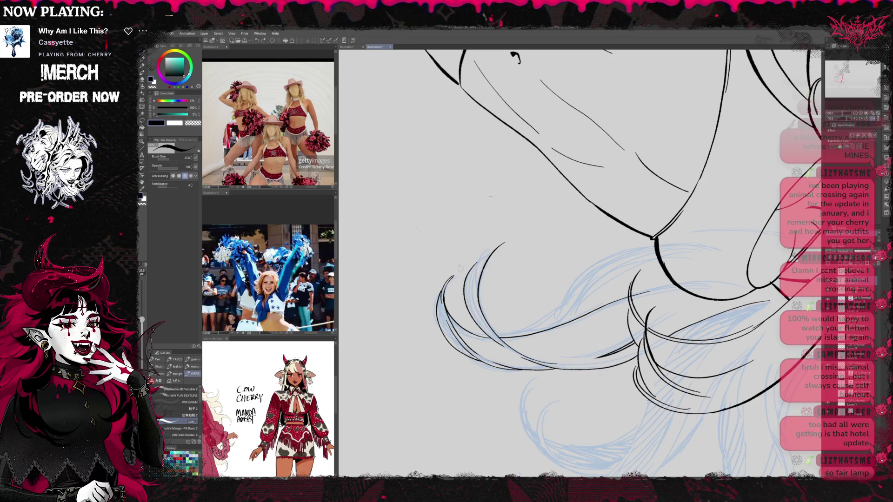
key("e")
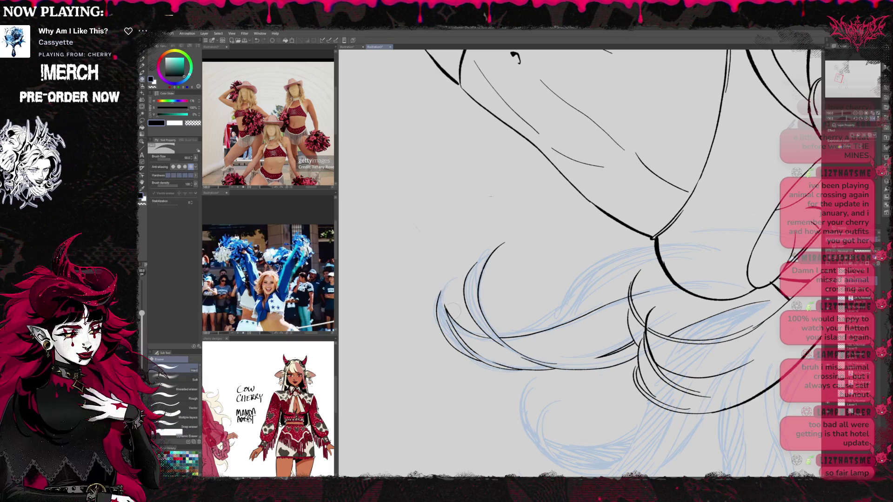
key("p")
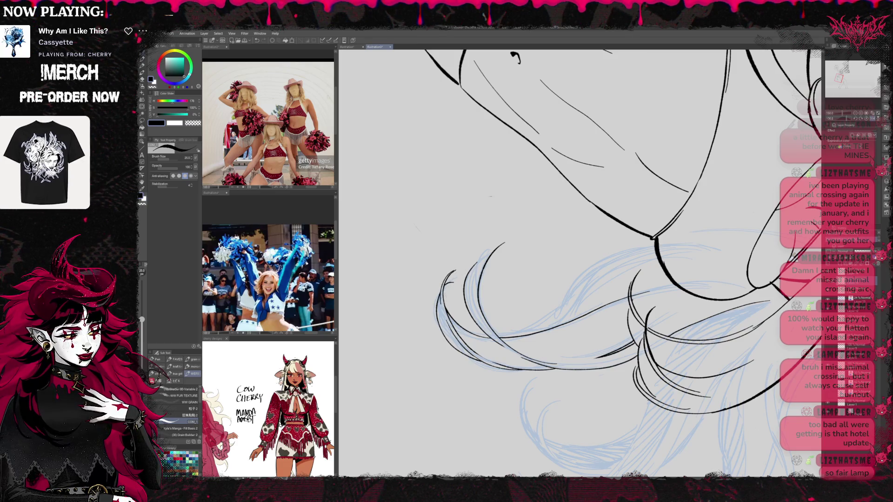
left_click_drag(490, 196, 442, 155)
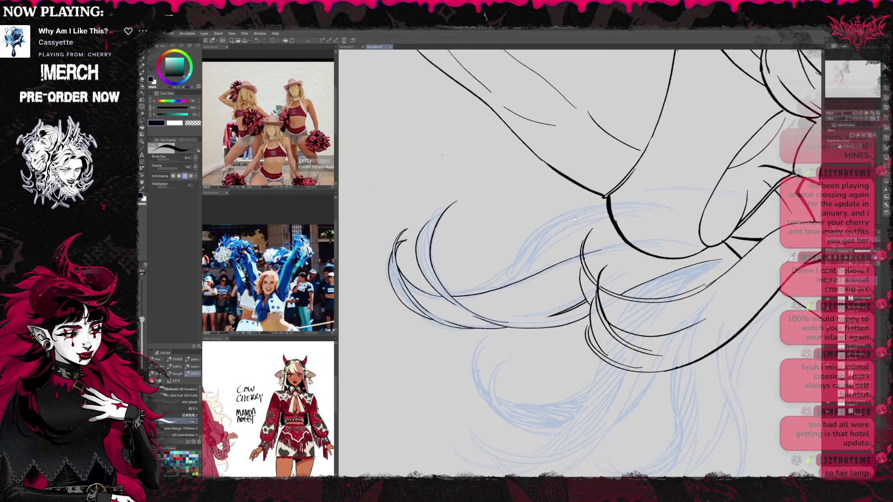
left_click_drag(711, 280, 672, 278)
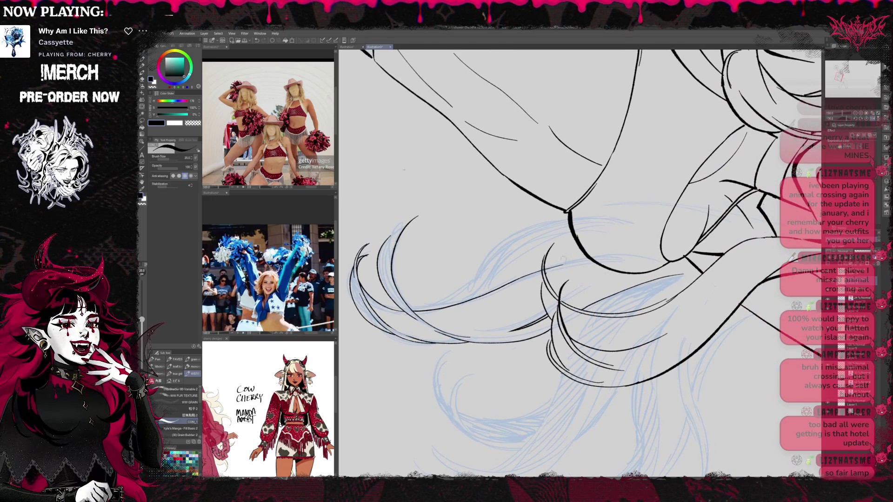
key("e")
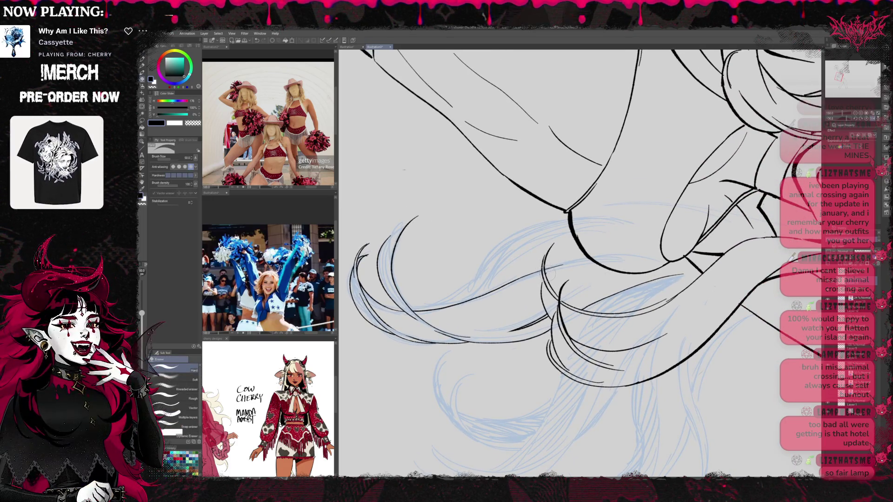
key("r")
mouse_move(403, 169)
left_mouse_down()
mouse_move(512, 130)
mouse_move(619, 154)
mouse_move(680, 253)
mouse_move(710, 158)
left_mouse_up()
left_click_drag(650, 192, 672, 178)
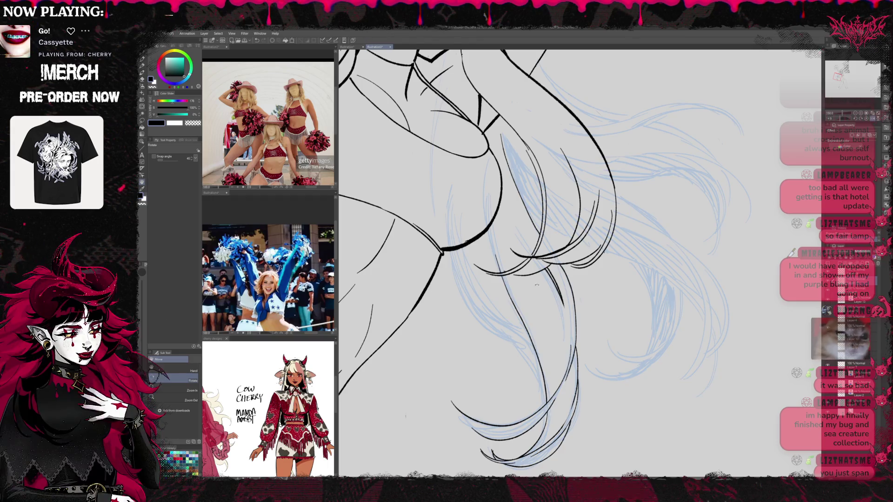
Try two curved hair strokes past the hip, then undo both
key("p")
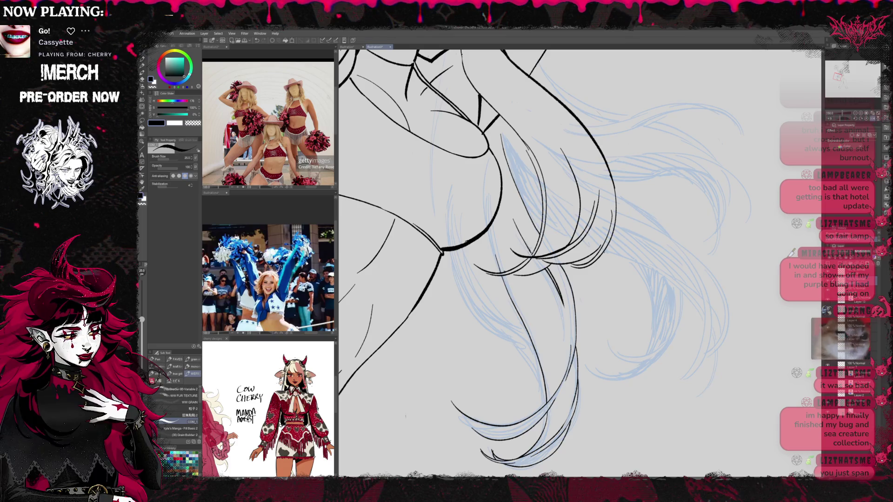
mouse_move(557, 233)
left_mouse_down()
mouse_move(547, 317)
mouse_move(558, 325)
mouse_move(582, 307)
mouse_move(628, 321)
mouse_move(677, 286)
mouse_move(661, 226)
left_mouse_up()
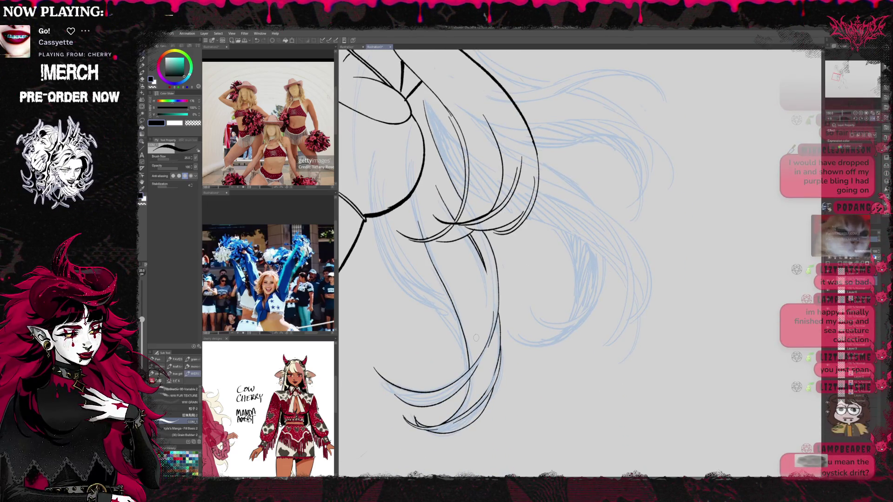
left_click_drag(373, 235, 439, 312)
left_click_drag(379, 230, 444, 308)
key("ctrl+z")
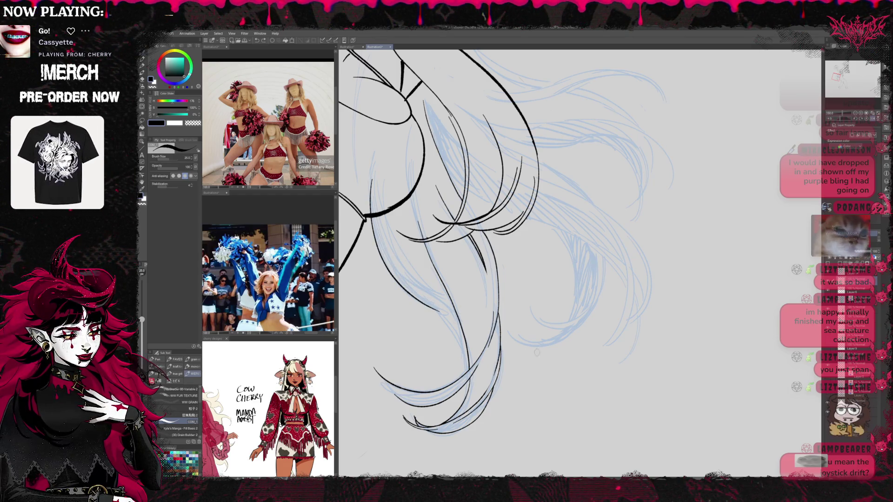
key("ctrl+z")
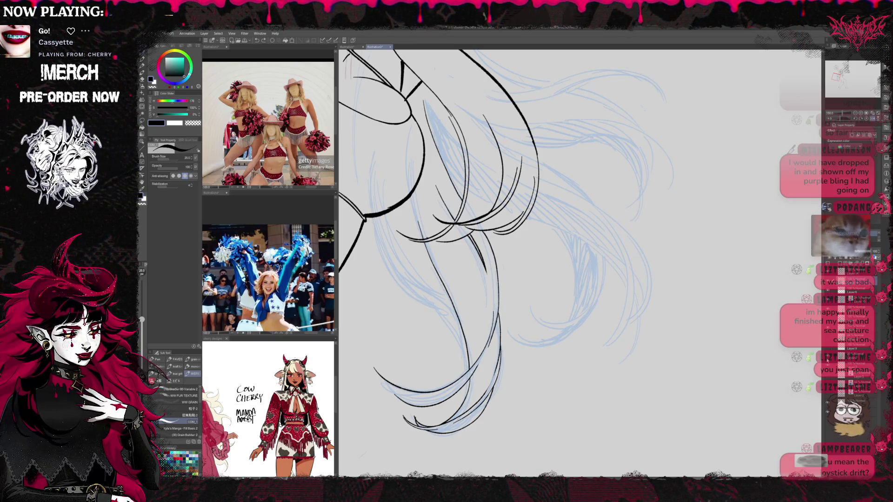
Briefly show the red sketch for reference, remove a stray stroke, and pan toward the torso
key("ctrl+z")
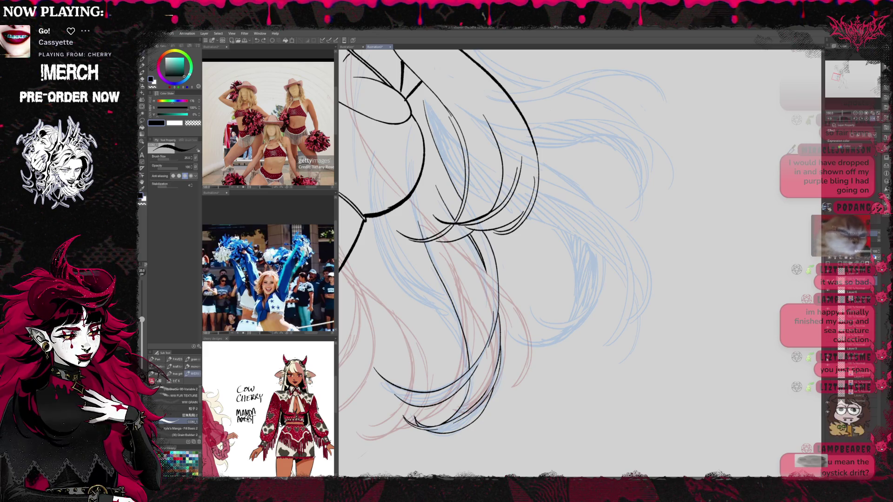
key("ctrl+y")
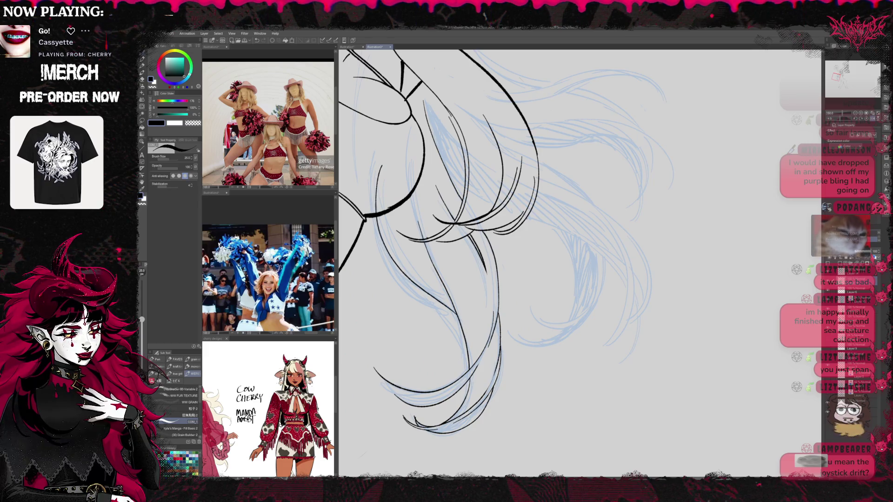
key("ctrl+z")
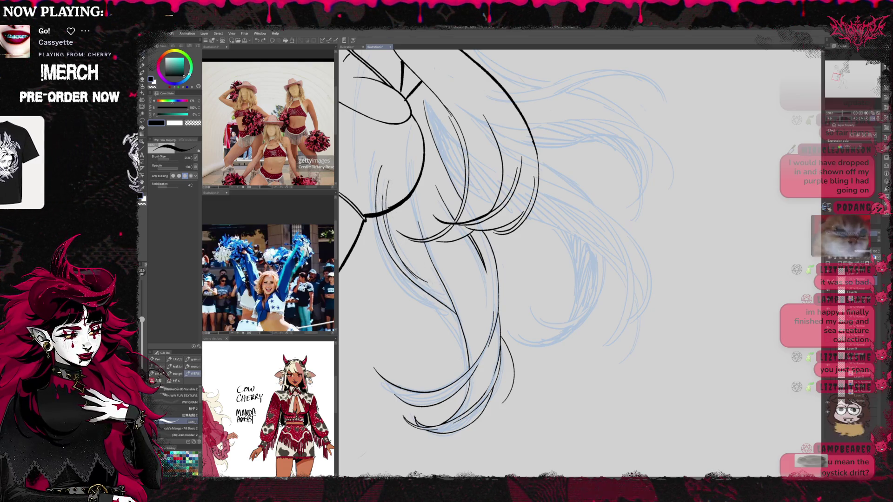
key("e")
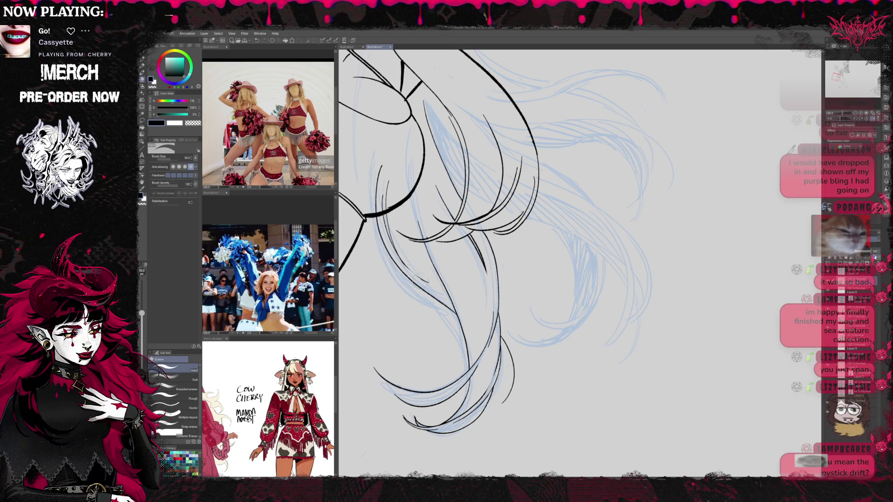
key("p")
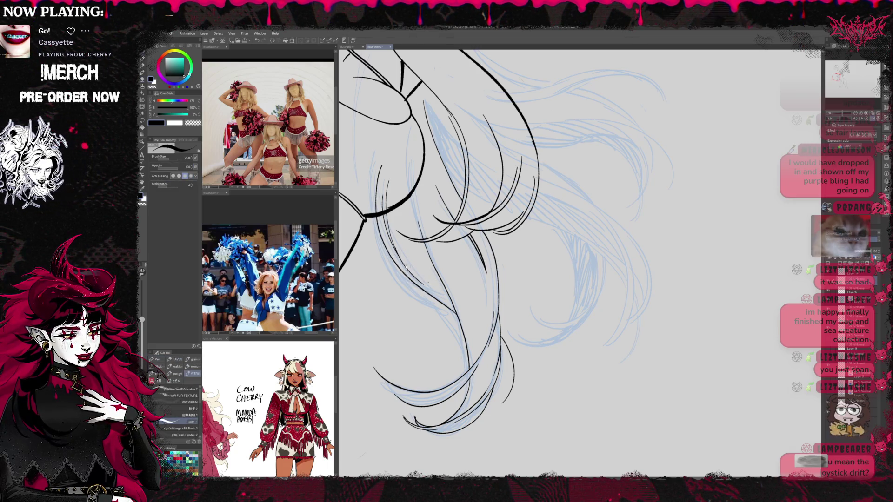
key("e")
key("p")
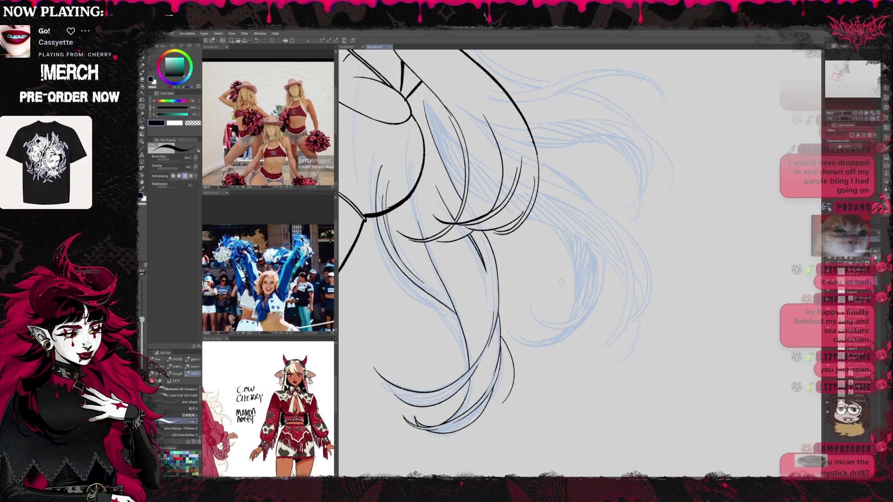
mouse_move(860, 109)
left_mouse_down()
mouse_move(576, 244)
mouse_move(553, 245)
left_mouse_up()
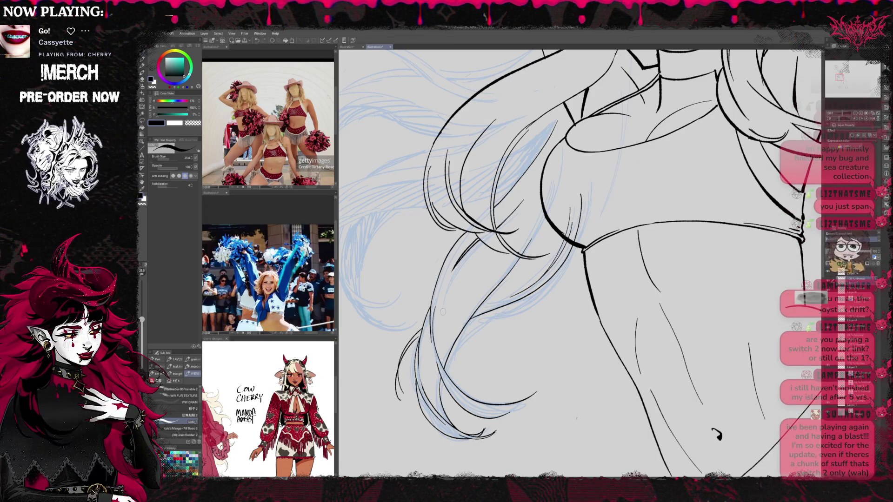
key("p")
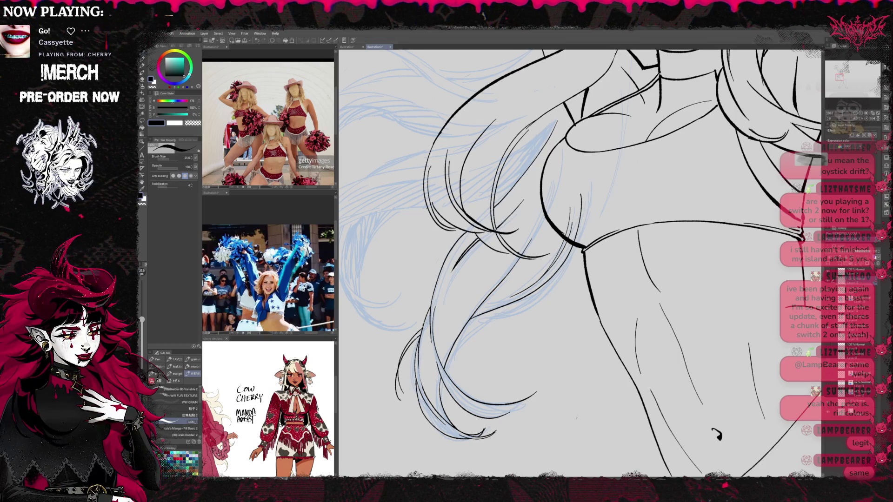
left_click_drag(478, 257, 445, 368)
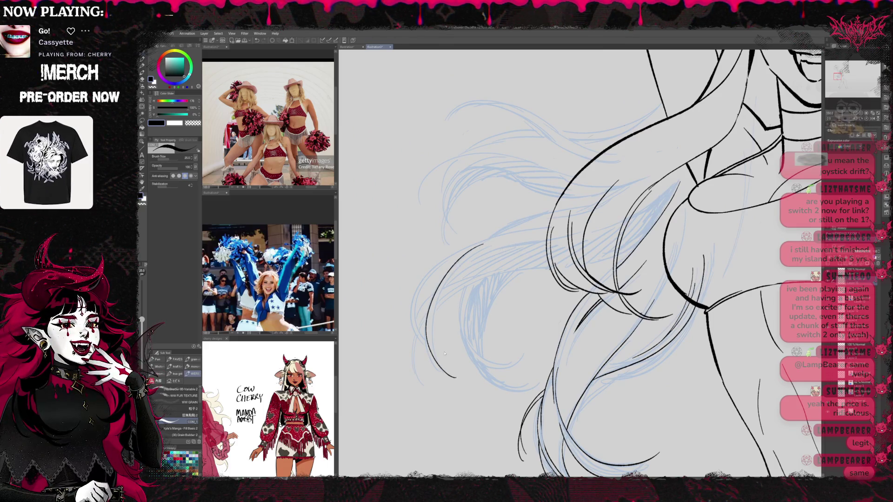
Ink several curved strands along the outer left edge of the hair, redoing misplaced ones
left_click_drag(486, 248, 458, 376)
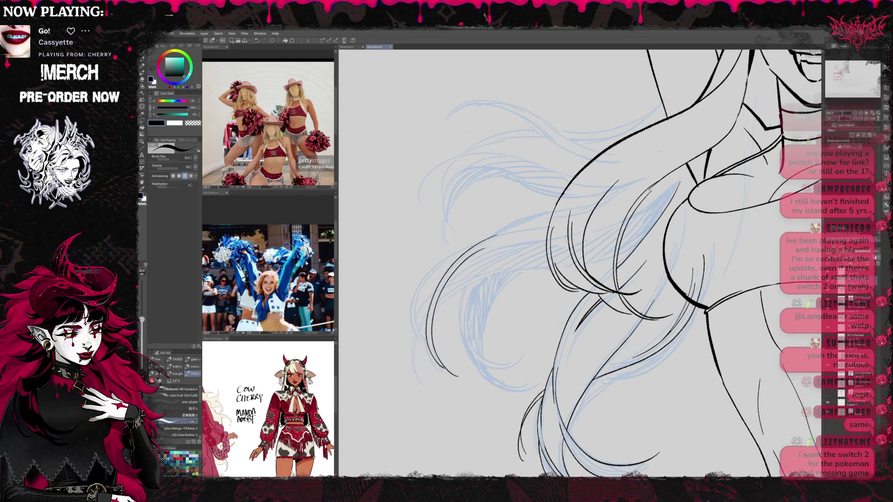
left_click_drag(582, 261, 607, 270)
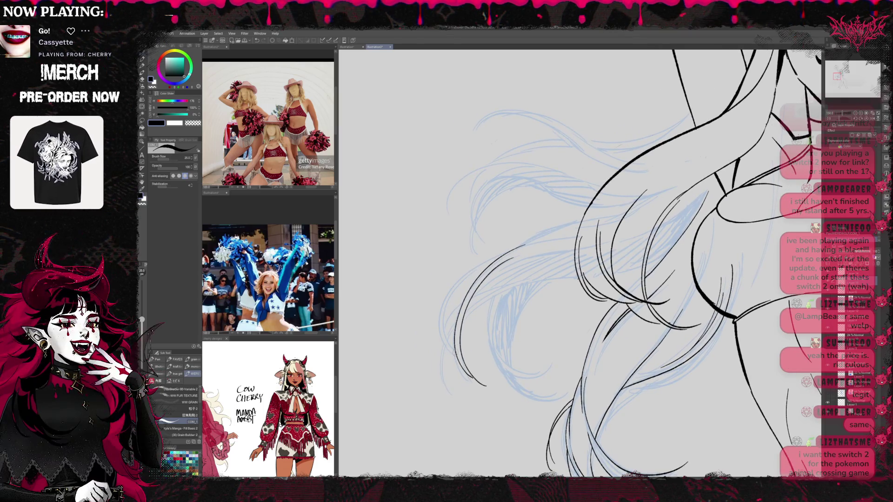
left_click_drag(461, 285, 455, 354)
left_click_drag(447, 314, 456, 352)
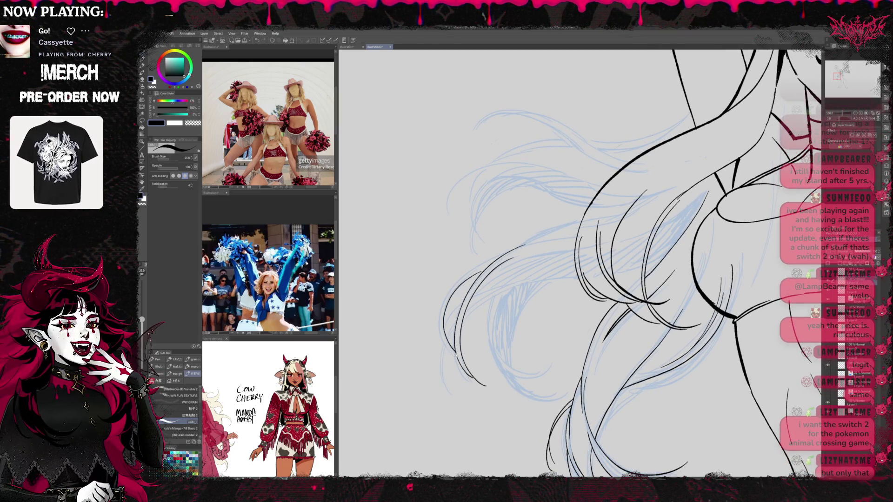
key("ctrl+z")
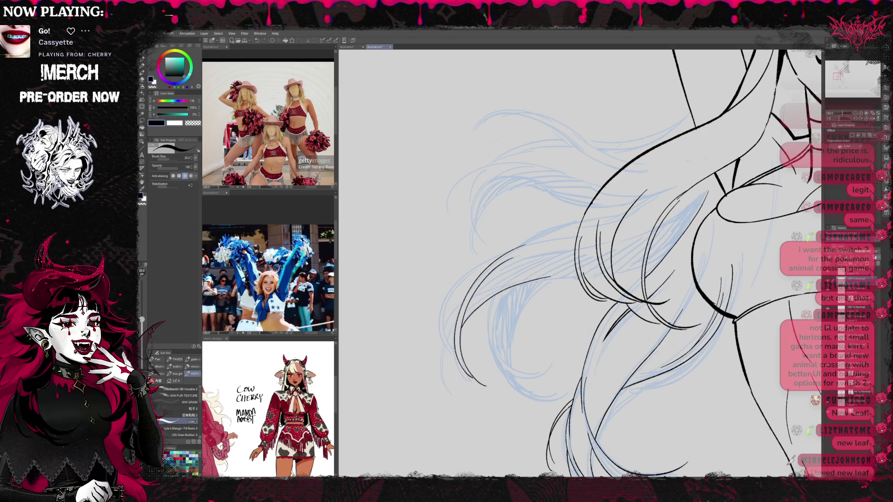
left_click_drag(457, 330, 449, 391)
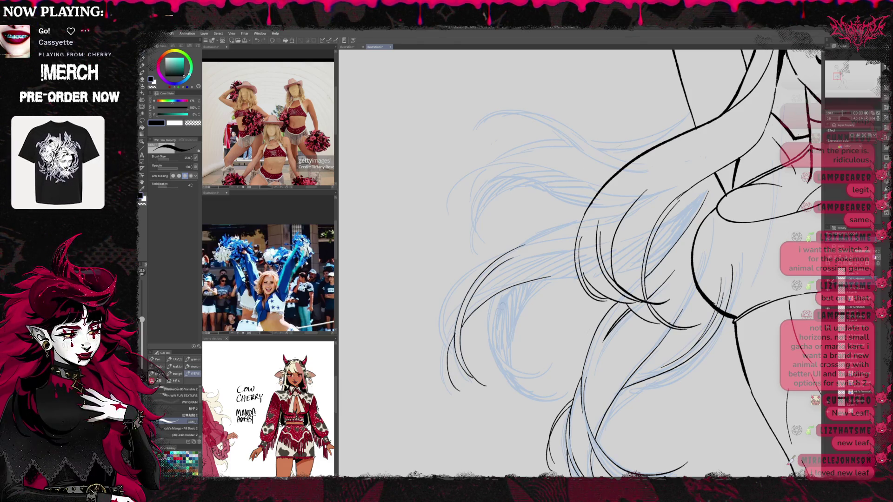
key("ctrl+z")
left_click_drag(457, 330, 455, 398)
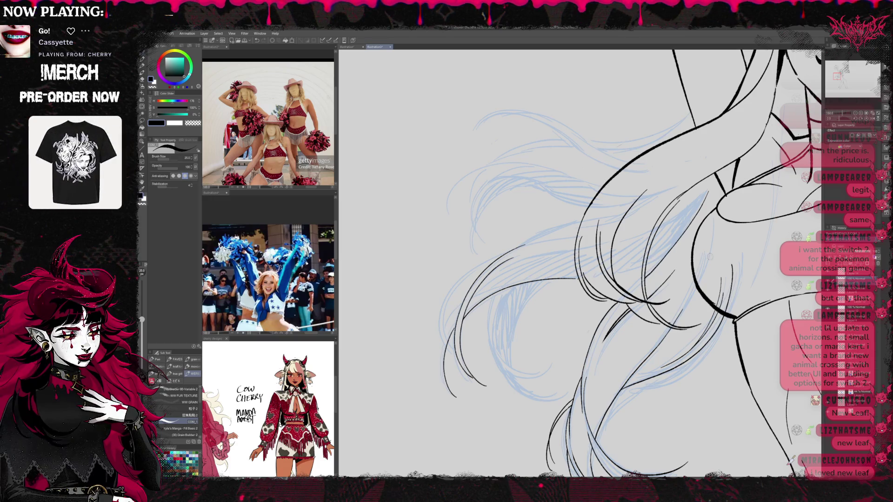
left_click_drag(674, 267, 606, 292)
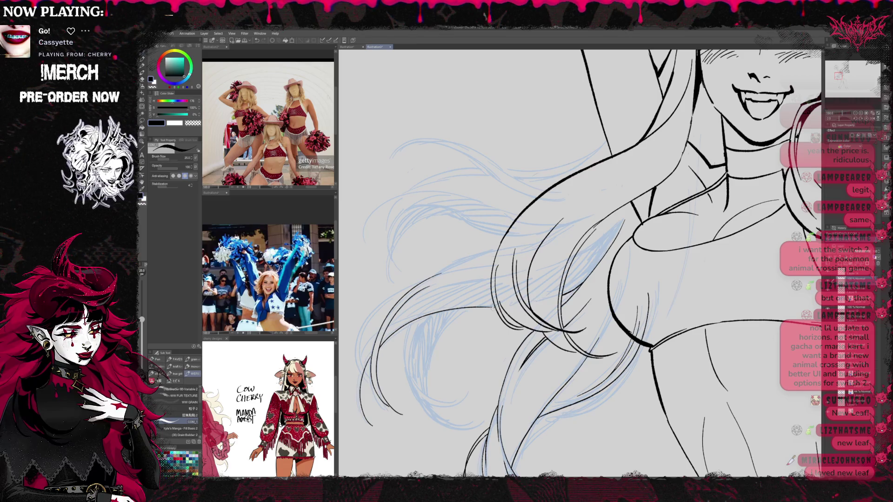
Ink two more thin strands into the lower-left hair tips
left_click_drag(545, 295, 582, 288)
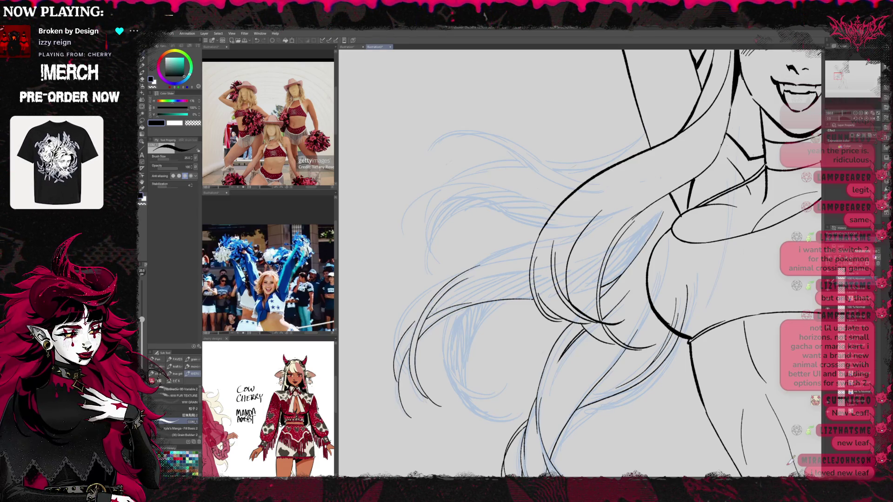
left_click_drag(410, 327, 393, 384)
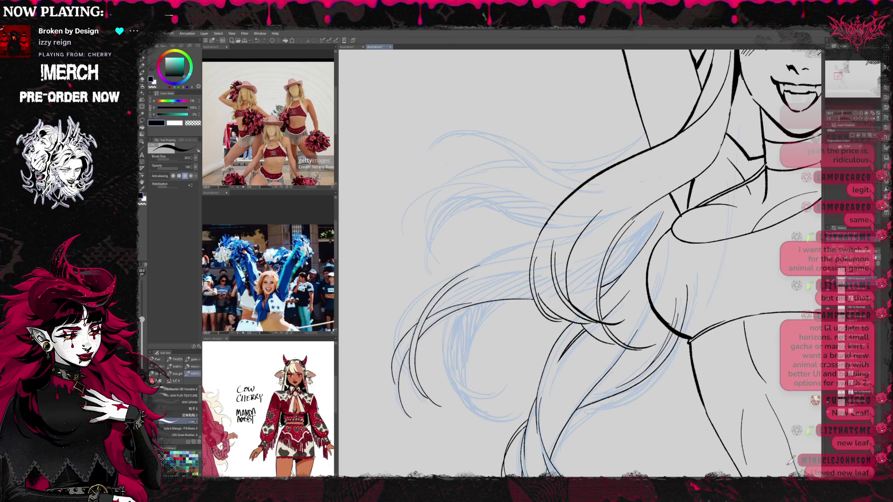
key("e")
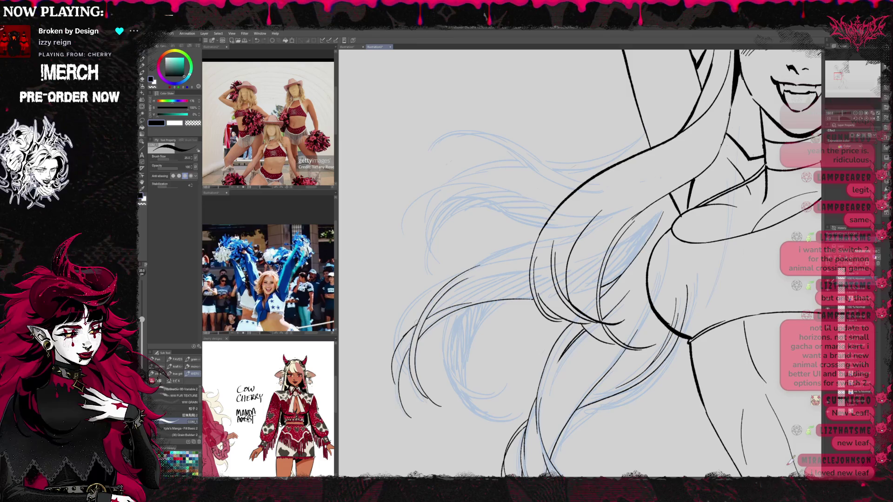
key("p")
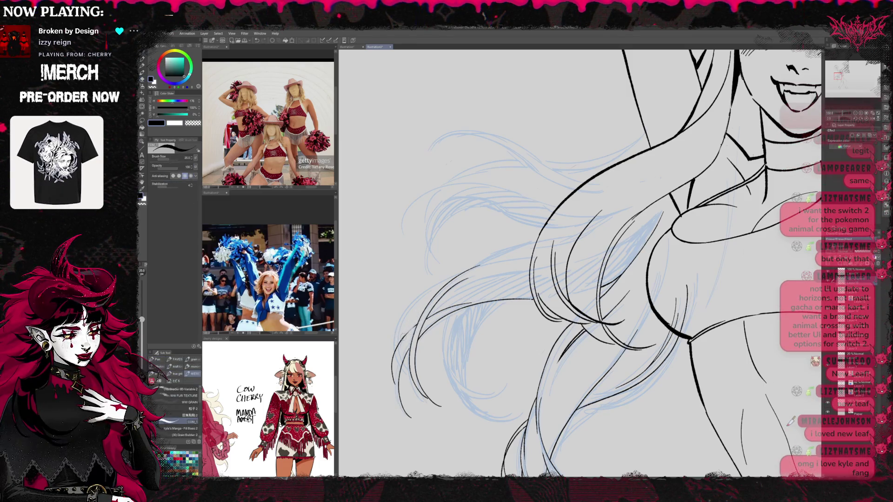
key("e")
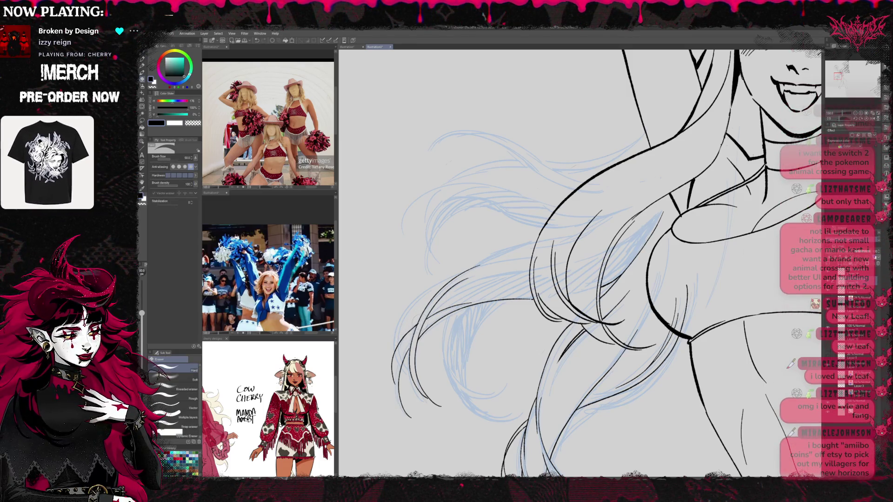
key("p")
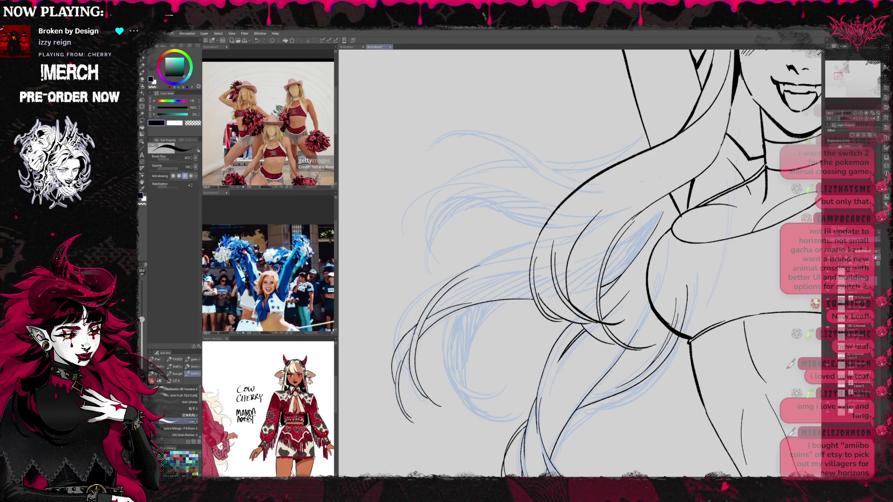
left_click_drag(633, 302, 654, 306)
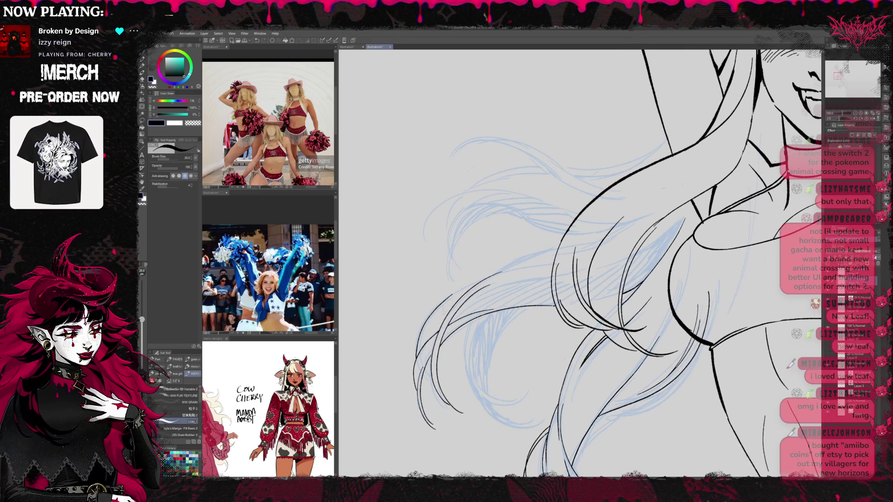
left_click_drag(444, 300, 416, 351)
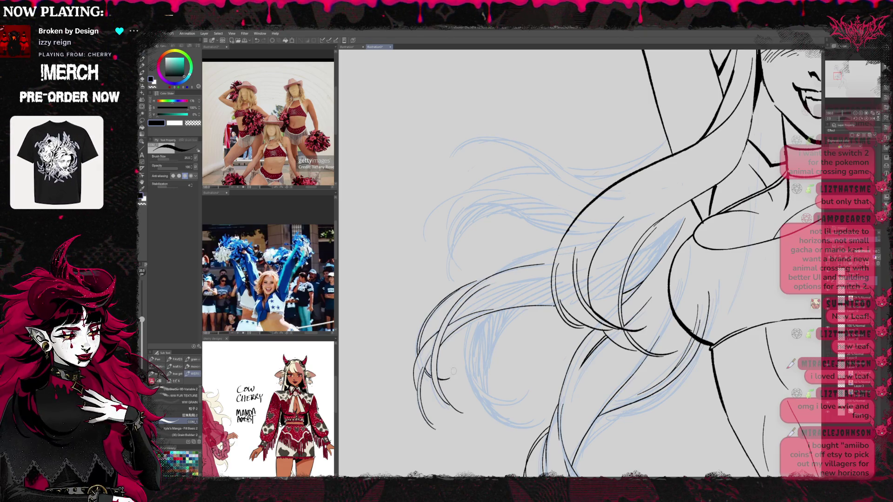
mouse_move(586, 260)
left_mouse_down()
mouse_move(575, 245)
mouse_move(579, 266)
left_mouse_up()
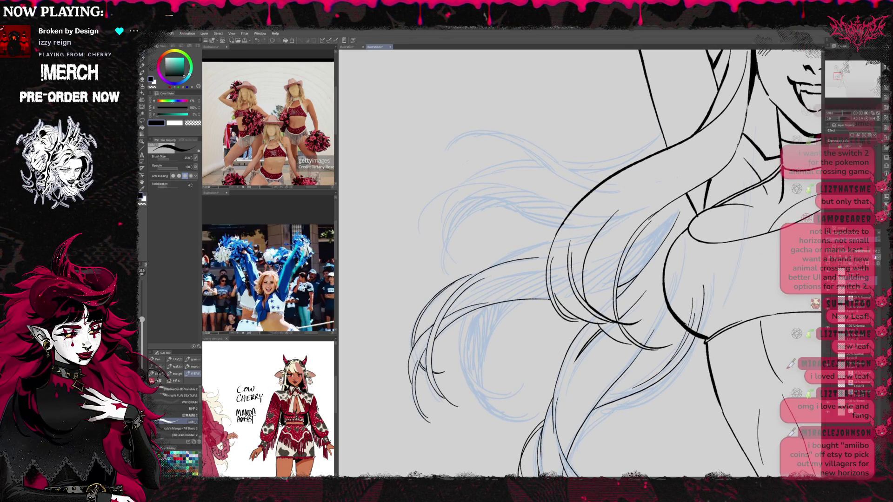
key("e")
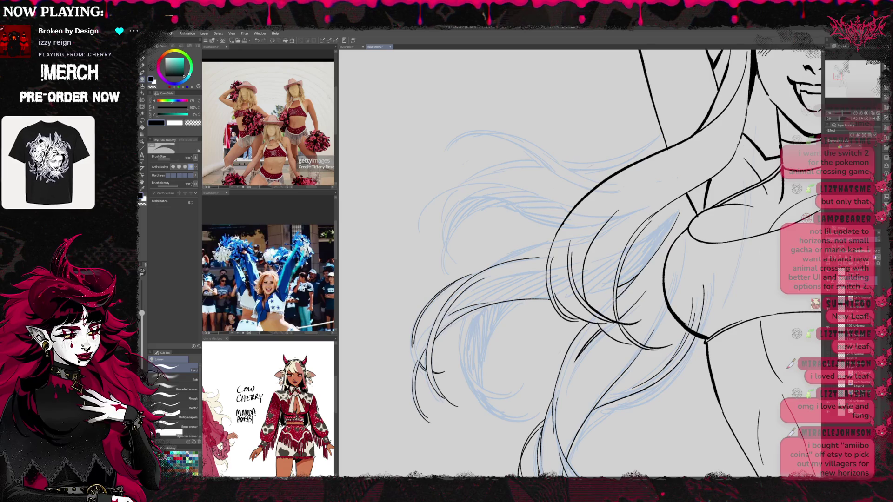
Erase stray ink and leftover stroke pieces among the hair strands
key("p")
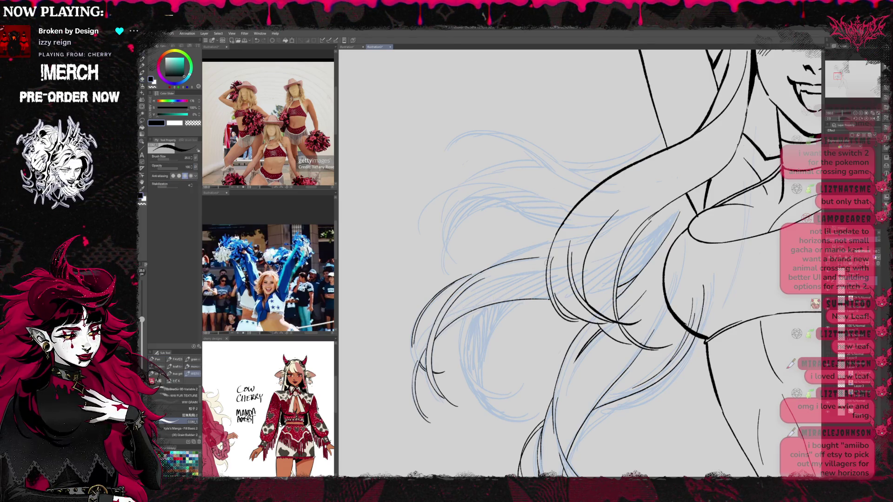
key("e")
mouse_move(416, 360)
left_mouse_down()
mouse_move(415, 400)
mouse_move(425, 418)
left_mouse_up()
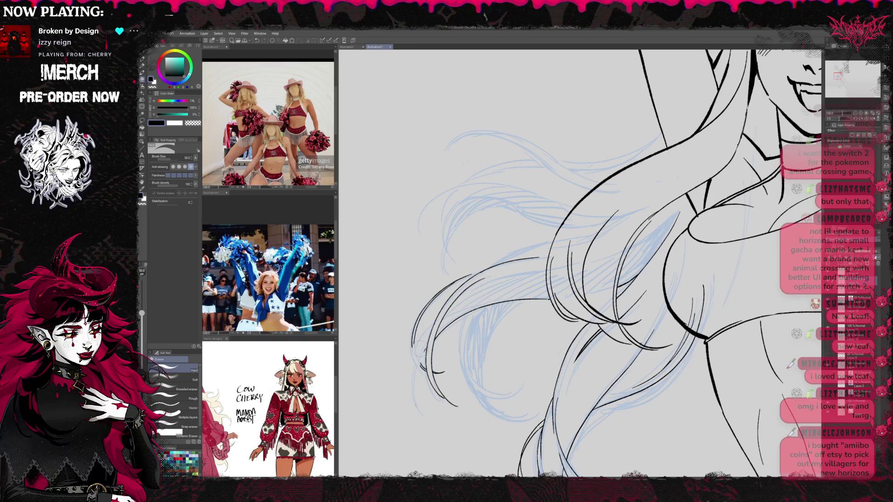
mouse_move(425, 367)
left_mouse_down()
mouse_move(438, 395)
mouse_move(440, 314)
mouse_move(512, 261)
mouse_move(448, 316)
mouse_move(434, 352)
left_mouse_up()
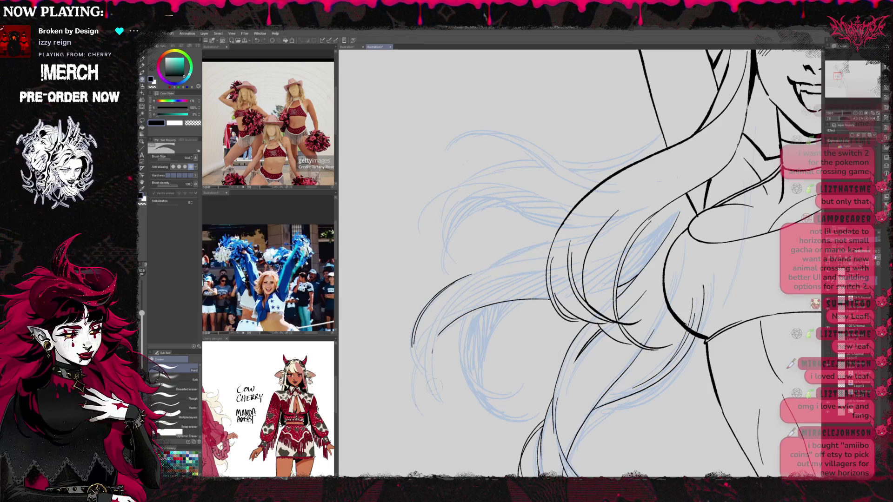
key("p")
Redraw a long curving hair strand downward until it looks clean
left_click_drag(479, 277, 444, 394)
key("ctrl+z")
key("ctrl+y")
left_click_drag(474, 280, 433, 406)
key("ctrl+z")
left_click_drag(470, 288, 434, 408)
key("ctrl+z")
left_click_drag(466, 287, 454, 403)
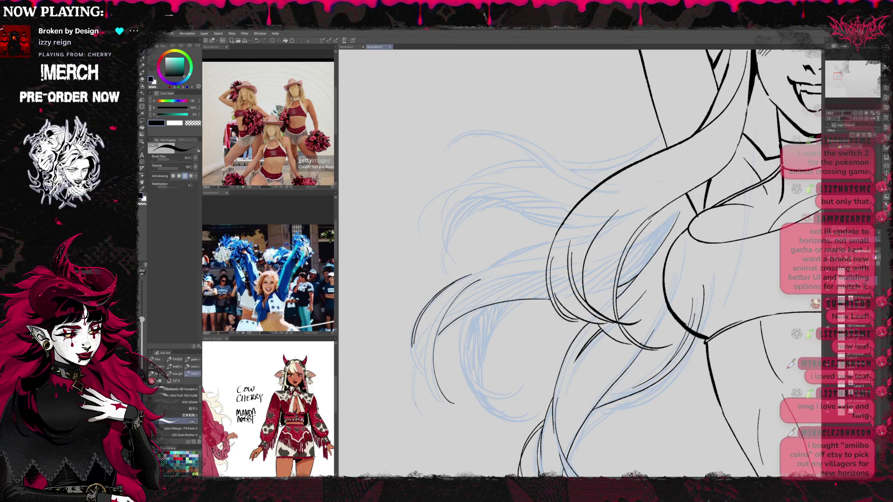
Add longer curving strands alongside it and touch up their lower ends
left_click_drag(412, 346, 430, 389)
key("ctrl+z")
mouse_move(424, 324)
left_mouse_down()
mouse_move(425, 350)
mouse_move(458, 406)
left_mouse_up()
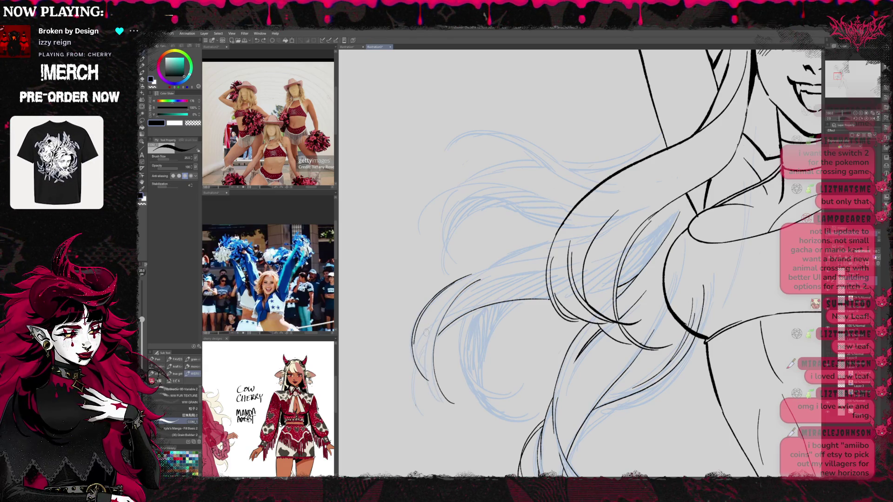
left_click_drag(424, 325, 452, 409)
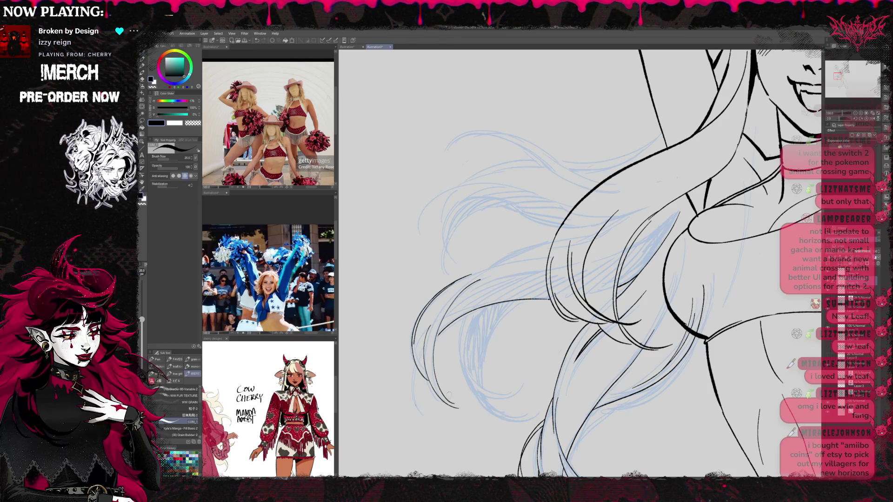
key("e")
key("p")
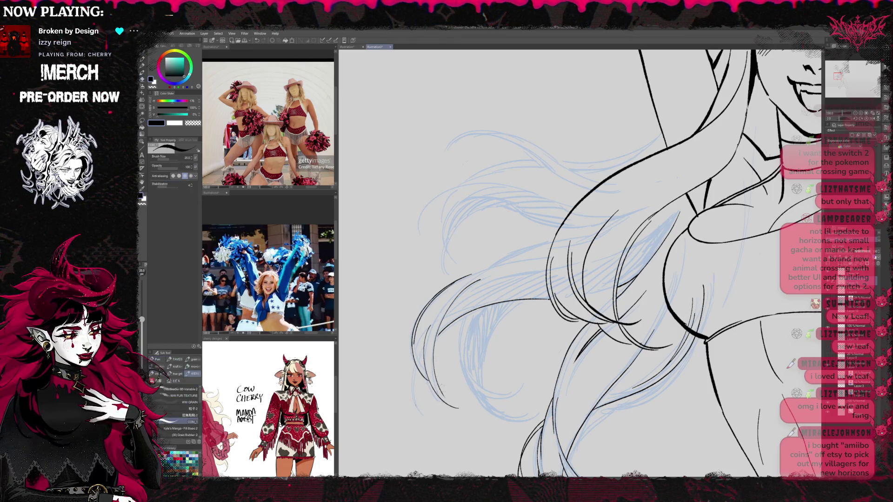
left_click_drag(430, 374, 464, 408)
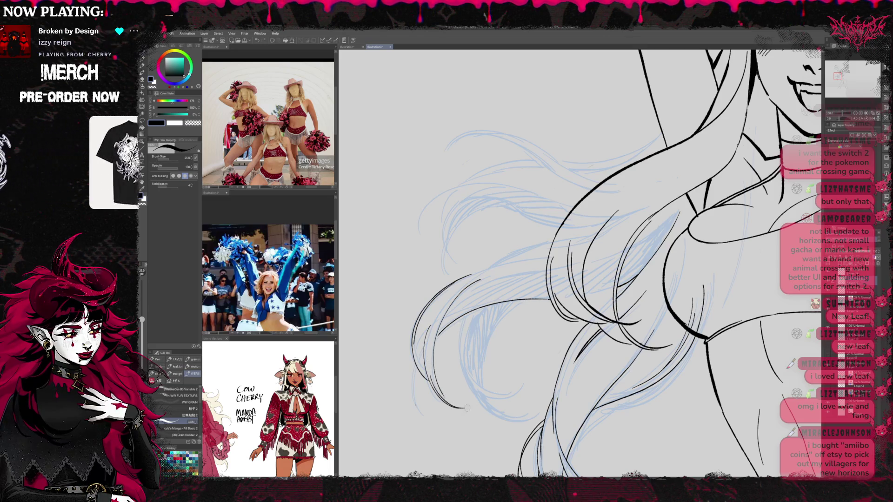
key("ctrl+z")
left_click_drag(435, 372, 453, 384)
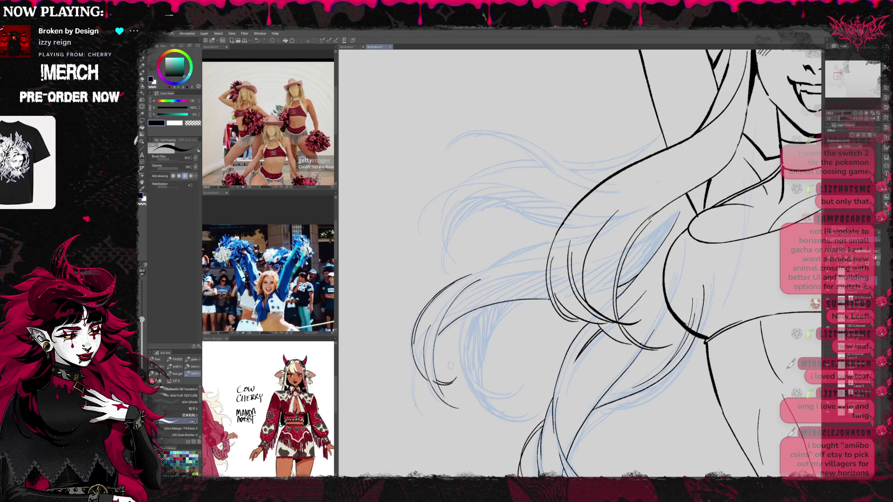
key("e")
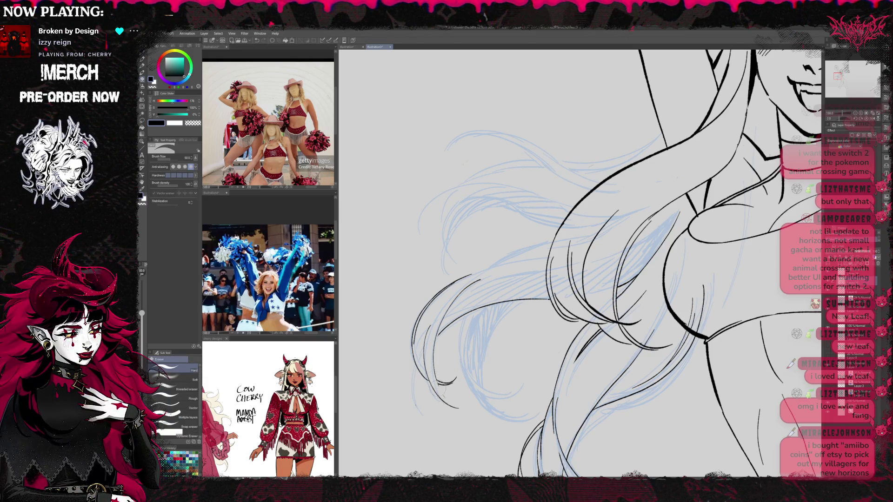
key("p")
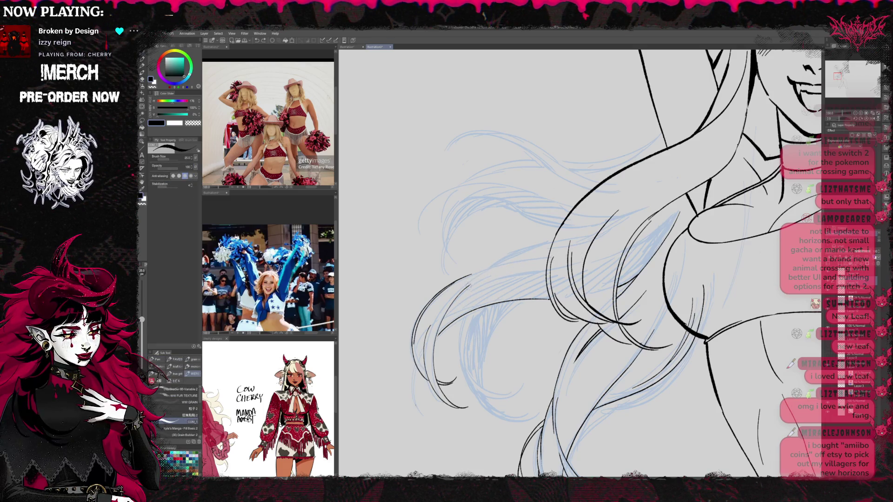
Ink a long strand sweeping across the hair plus a short stroke, cleaning with the eraser
left_click_drag(449, 297, 542, 257)
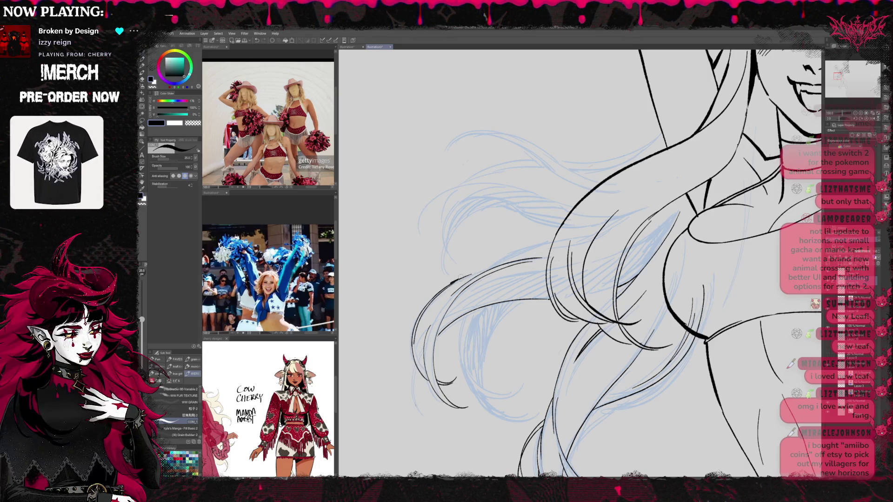
left_click_drag(449, 285, 462, 279)
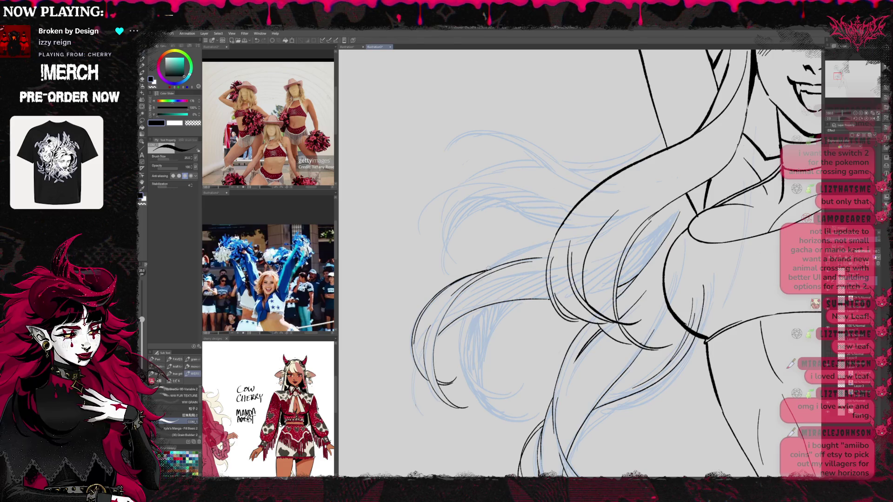
key("e")
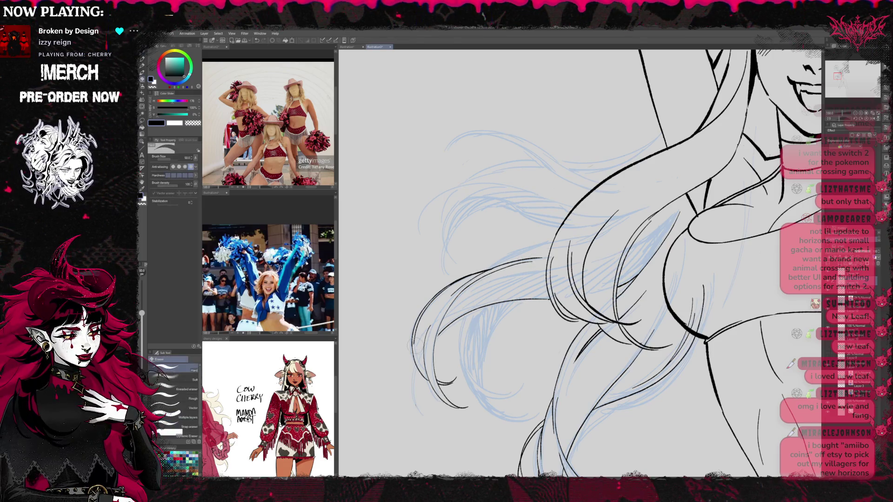
key("p")
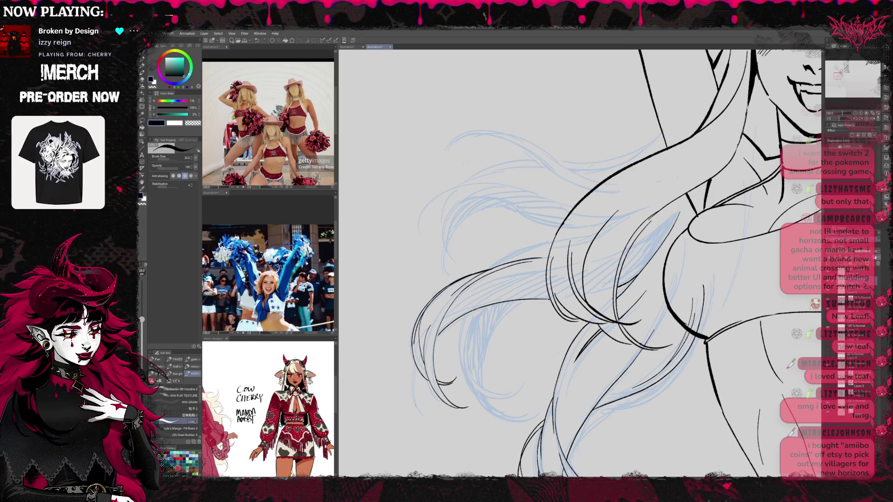
key("e")
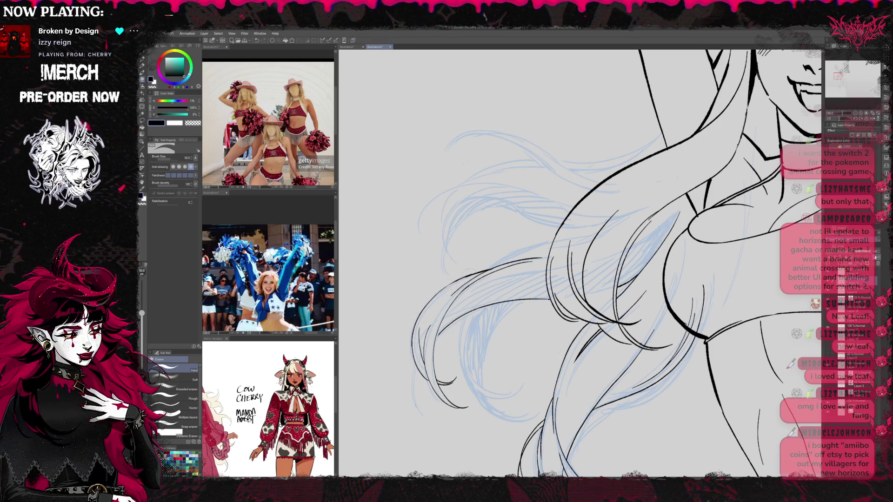
key("p")
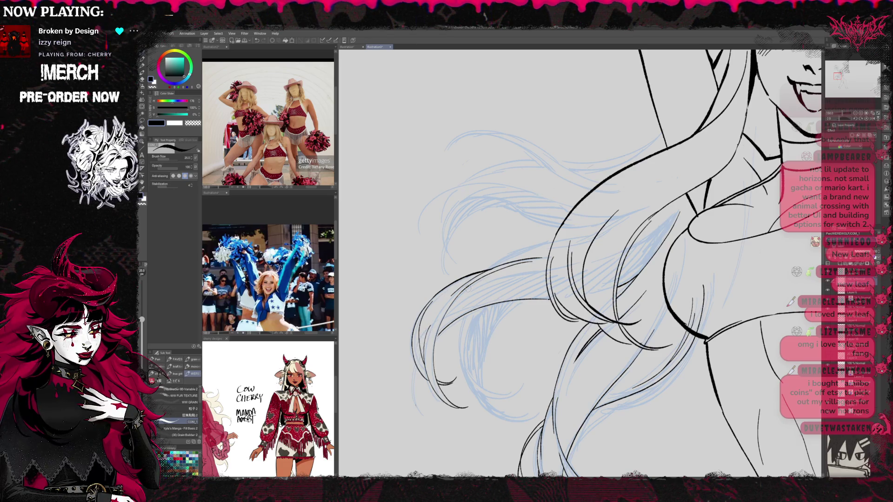
key("e")
key("p")
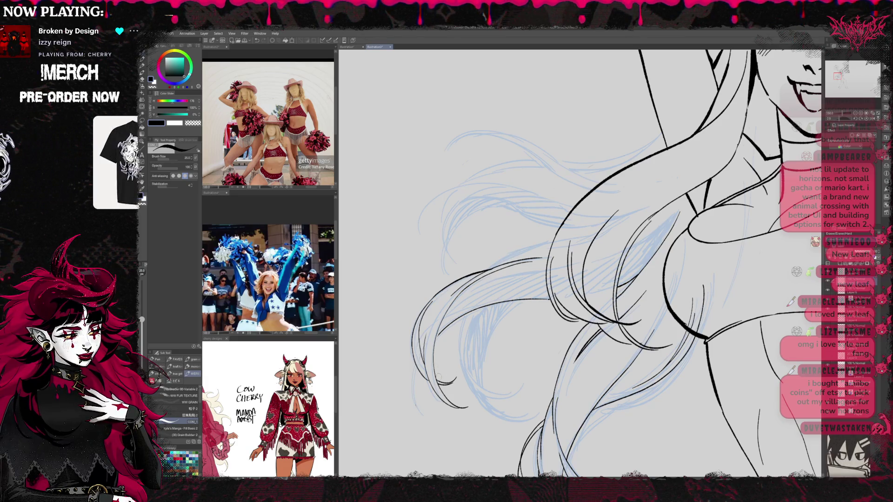
key("e")
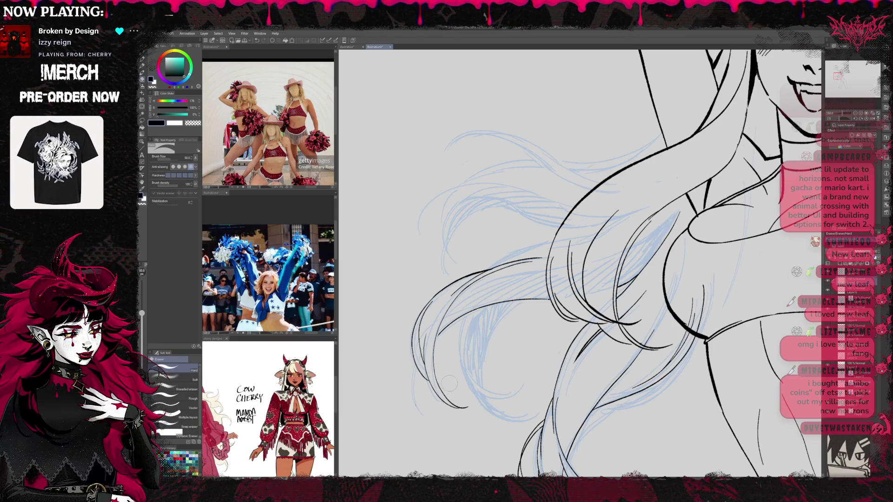
key("p")
Ink two long strands and two short strand lines down the left hair
mouse_move(440, 385)
left_mouse_down()
mouse_move(469, 374)
mouse_move(461, 378)
left_mouse_up()
key("ctrl+z")
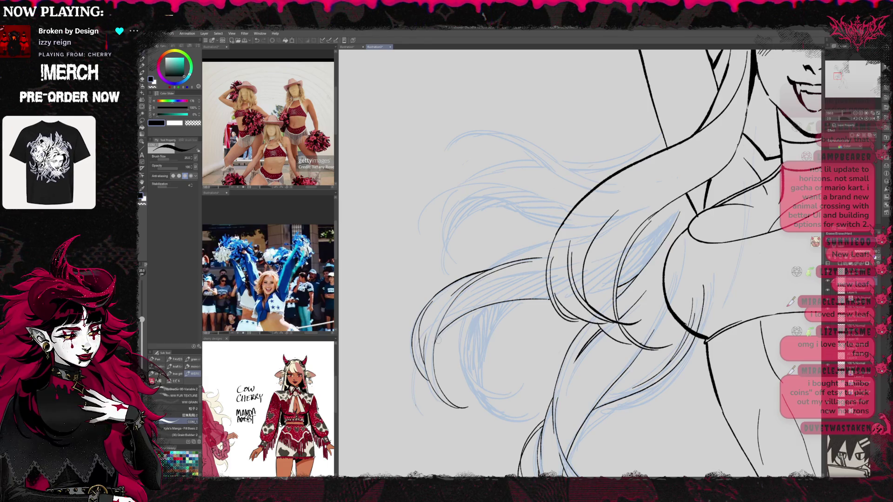
key("e")
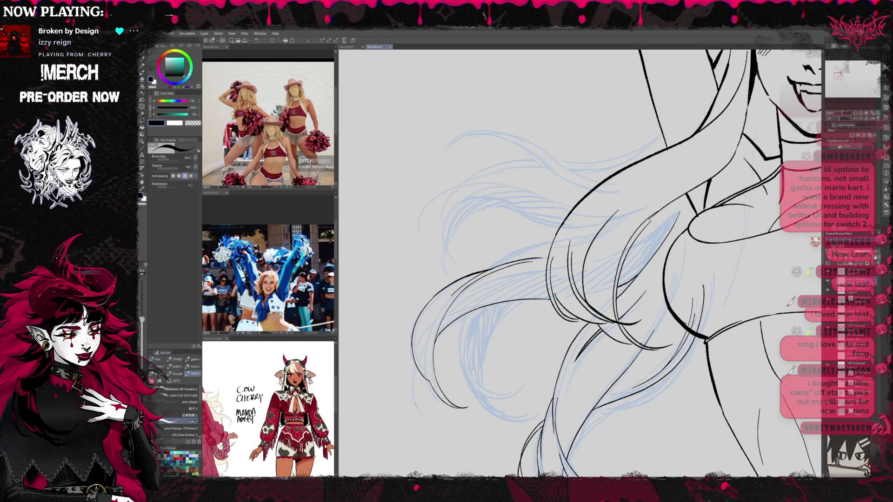
key("p")
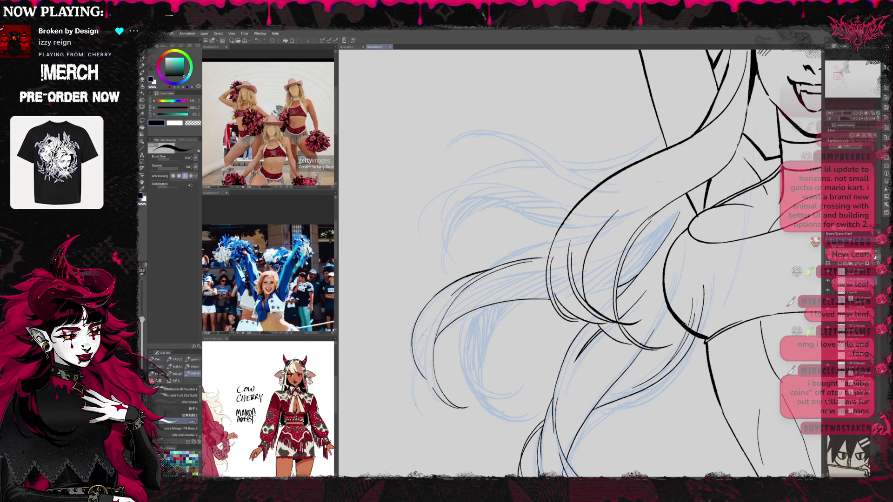
left_click_drag(443, 298, 422, 387)
left_click_drag(435, 314, 424, 393)
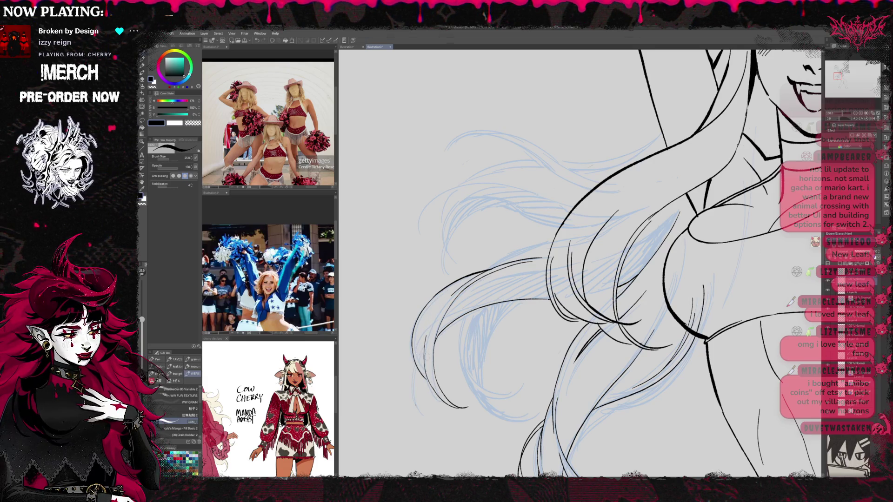
left_click_drag(428, 361, 419, 377)
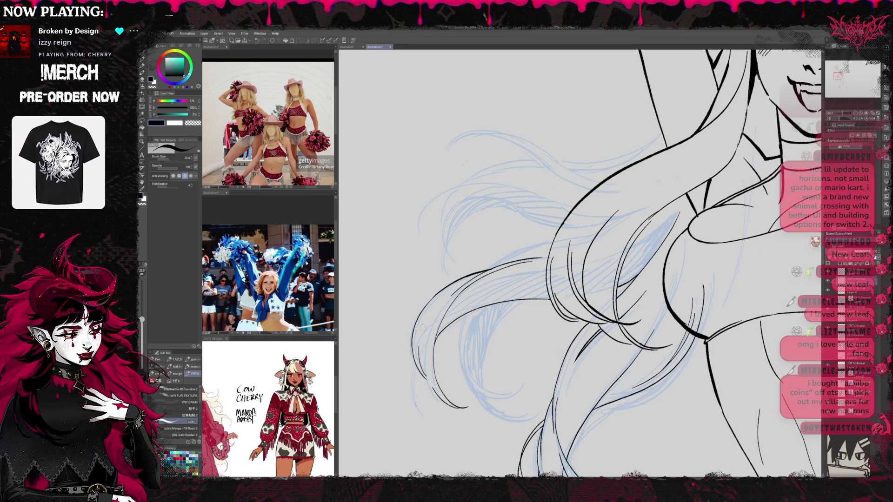
left_click_drag(429, 325, 417, 347)
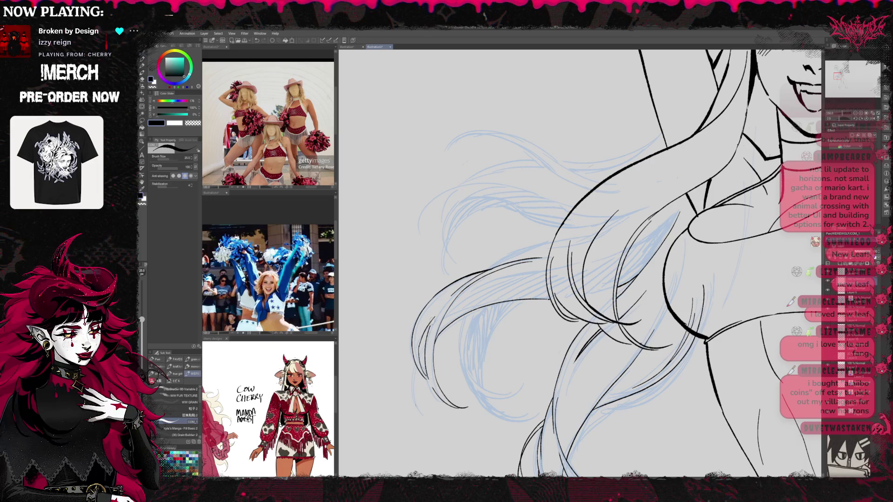
Add three more strands running down the lower-left hair, then rotate the view clockwise
key("e")
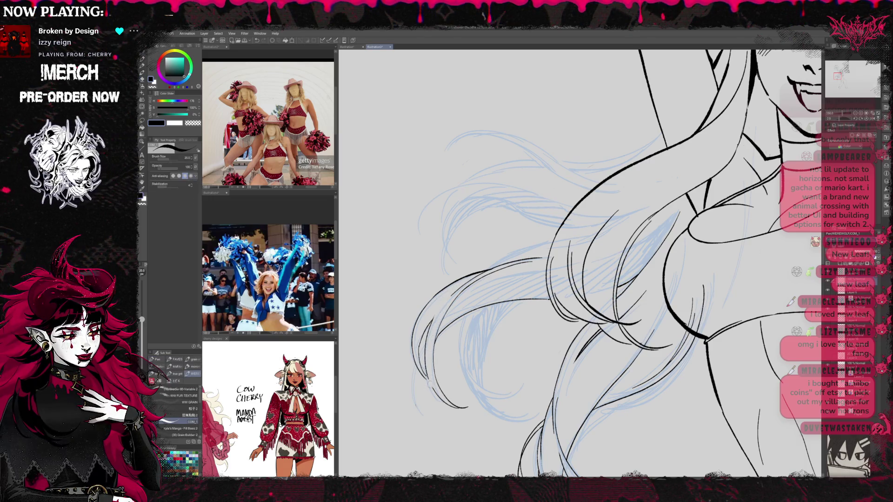
key("p")
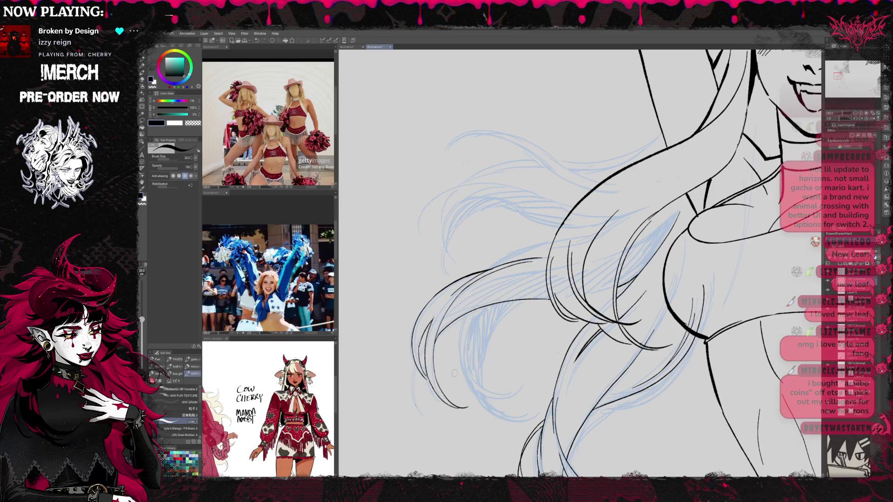
left_click_drag(437, 380, 454, 375)
key("ctrl+z")
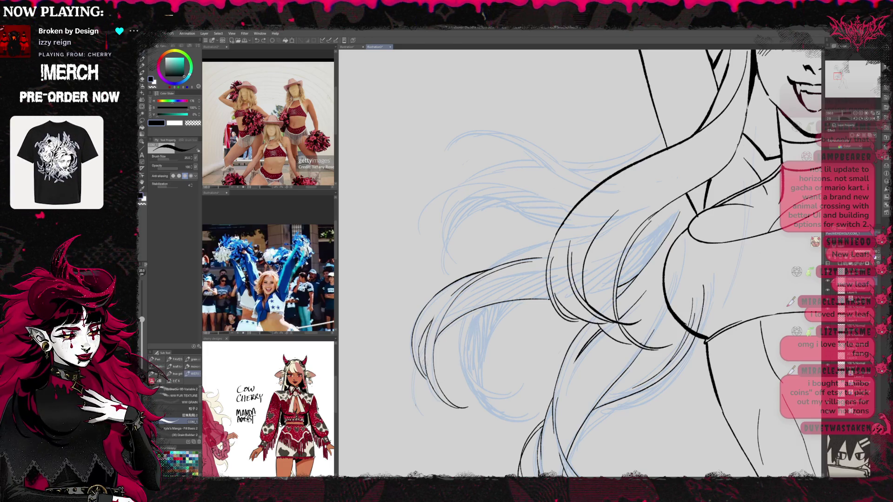
left_click_drag(418, 370, 430, 415)
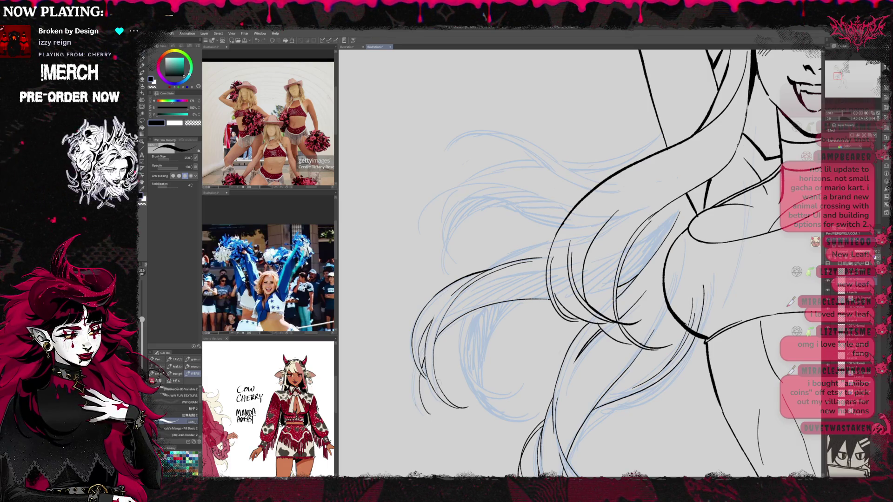
left_click_drag(413, 355, 428, 417)
left_click_drag(412, 374, 436, 417)
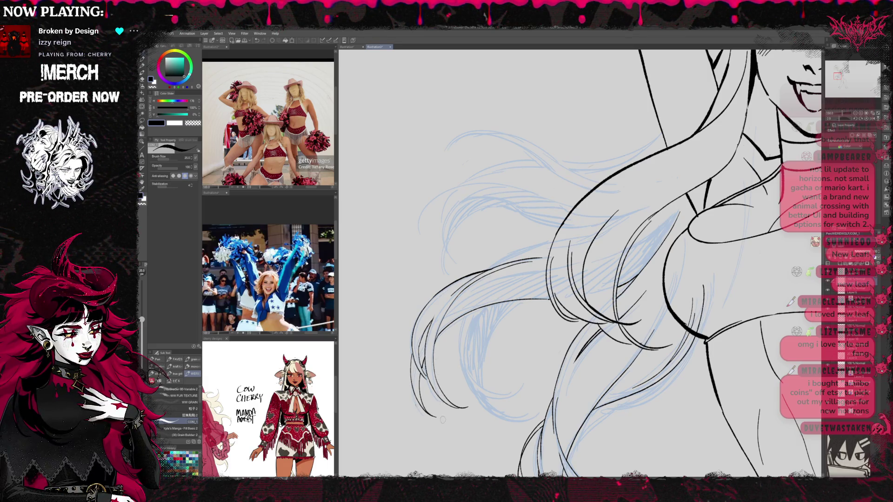
key("e")
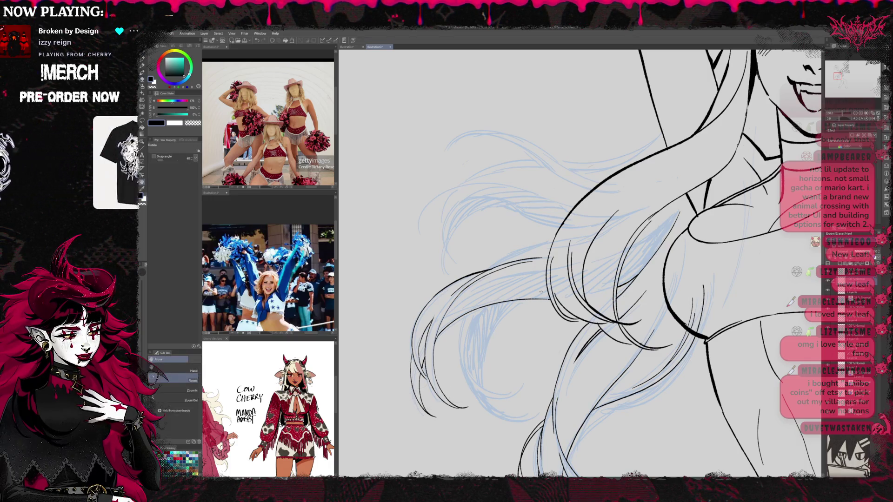
left_click_drag(419, 409, 377, 326)
key("p")
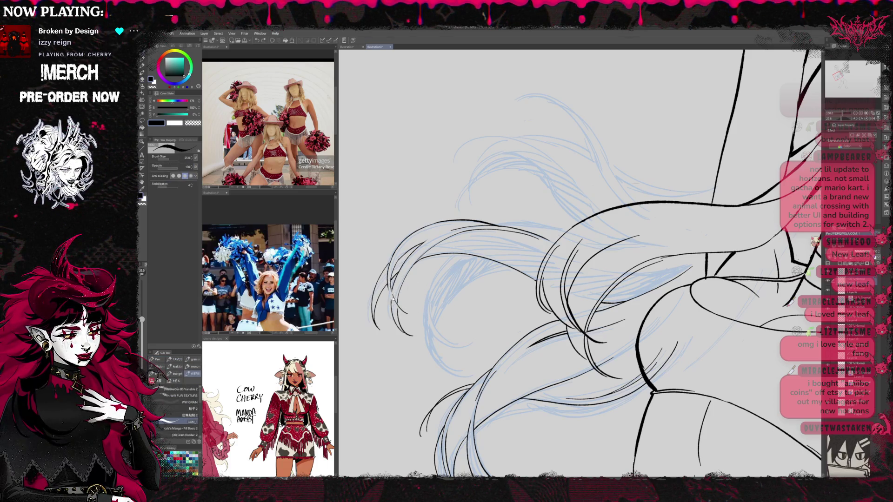
Rotate the canvas to a better drawing angle and settle on the inking pen
key("r")
mouse_move(582, 279)
left_mouse_down()
mouse_move(600, 242)
mouse_move(646, 204)
left_mouse_up()
key("e")
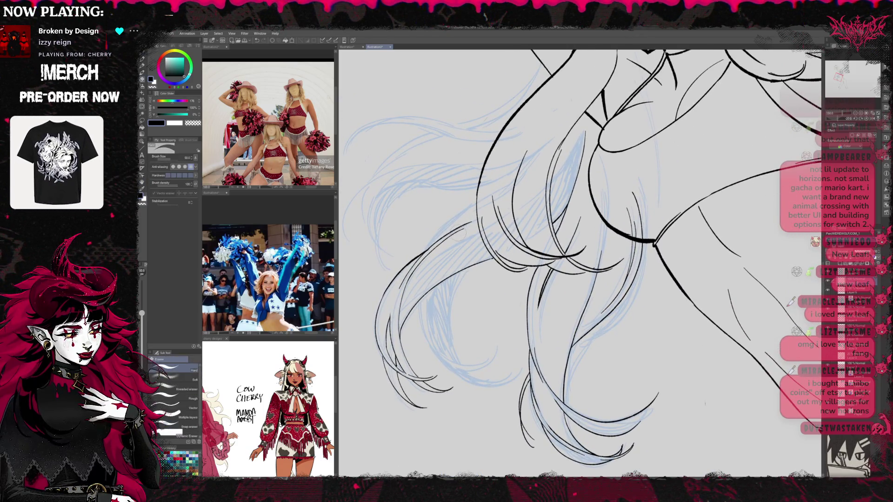
key("p")
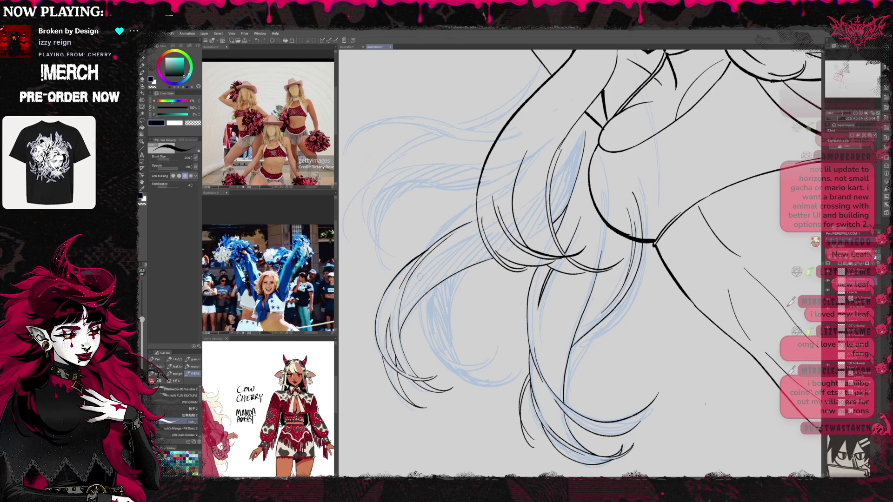
key("b")
key("b")
key("b")
key("p")
Ink a curved black strand through the lower-left flowing hair
left_click_drag(530, 259, 520, 318)
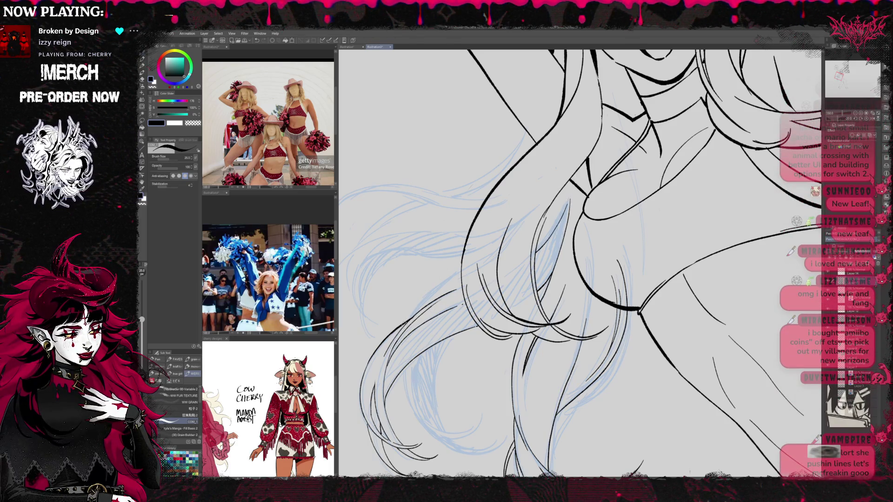
key("e")
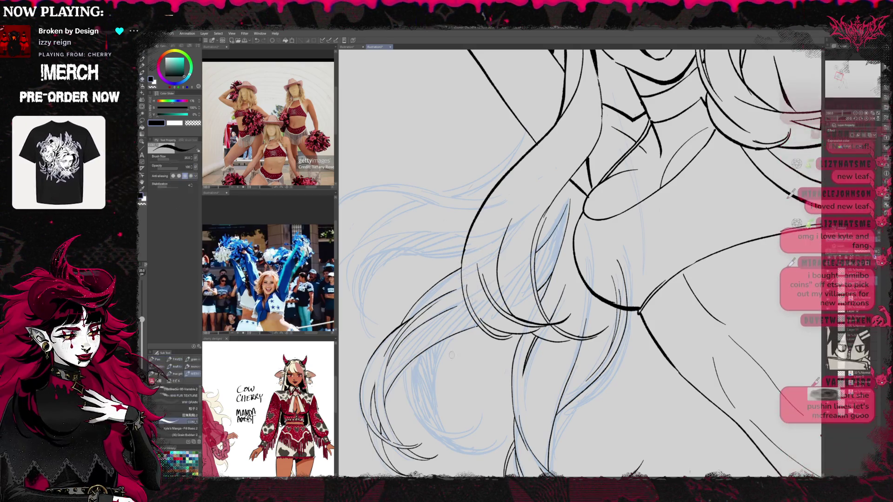
key("p")
left_click_drag(826, 439, 808, 363)
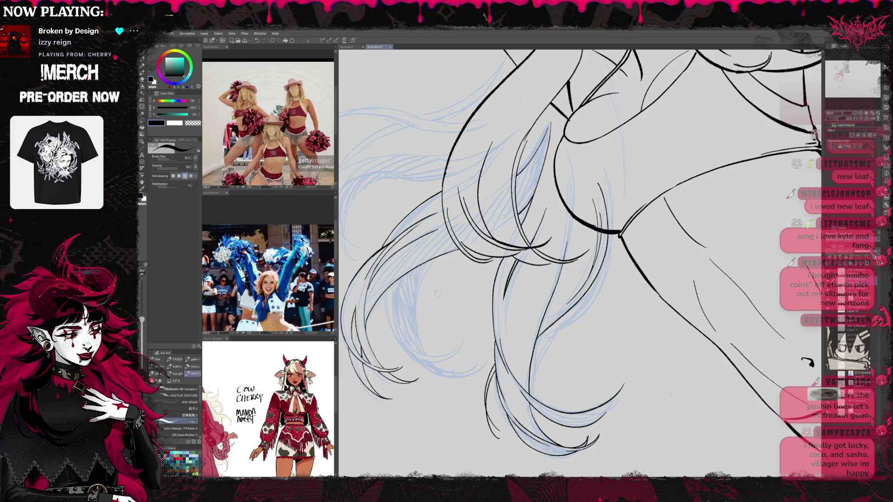
left_click_drag(395, 338, 473, 346)
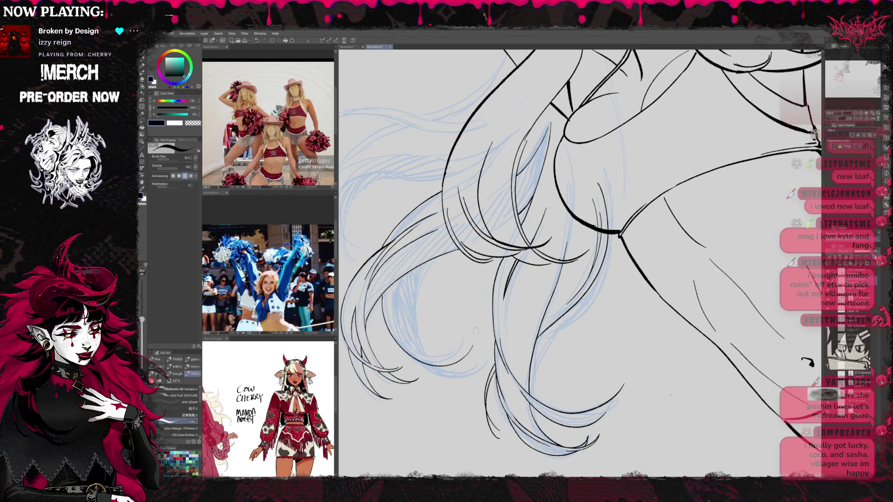
key("e")
left_click_drag(467, 308, 374, 238)
key("p")
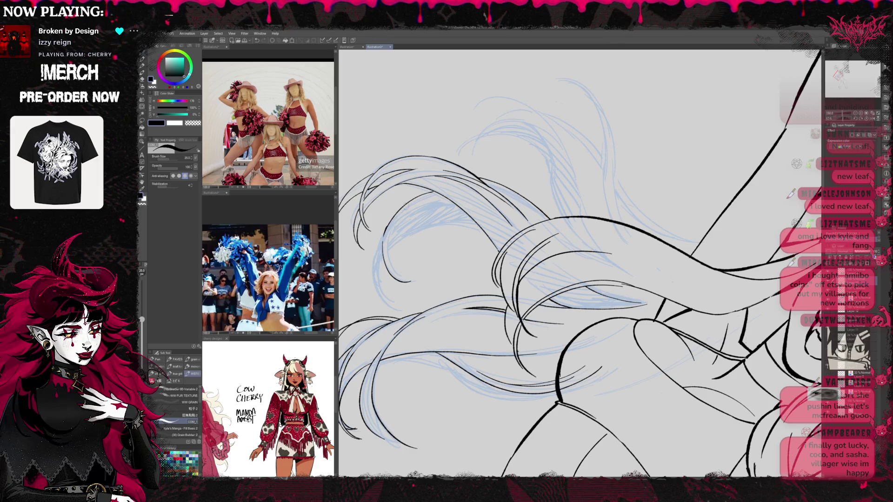
Ink a long strand curving down and a short stroke through the hair, adjusting the canvas rotation
left_click_drag(407, 209, 421, 280)
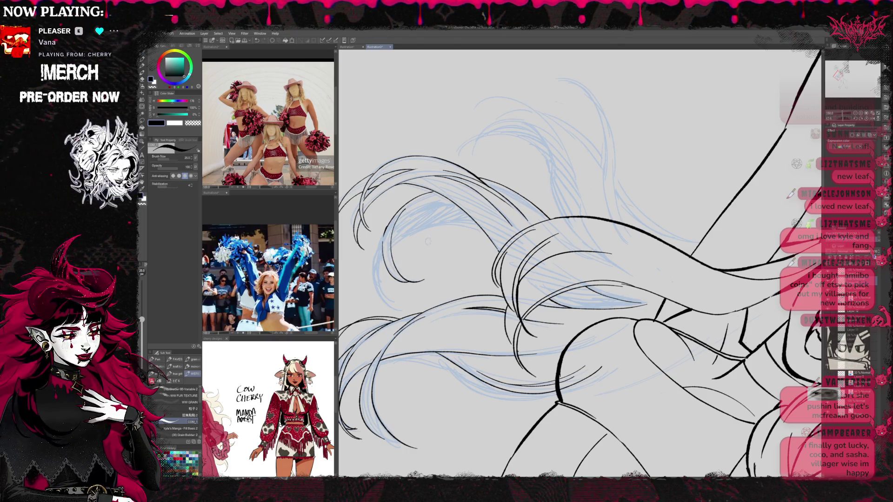
left_click_drag(385, 251, 375, 279)
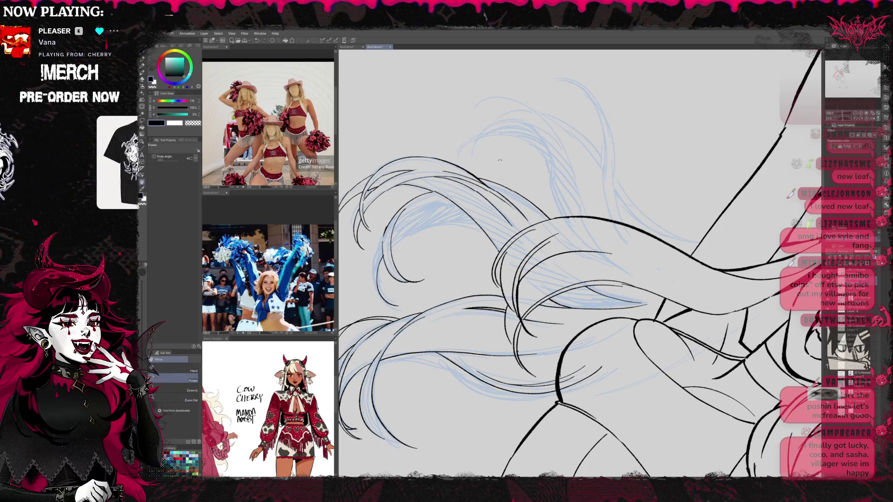
left_click_drag(406, 241, 478, 304)
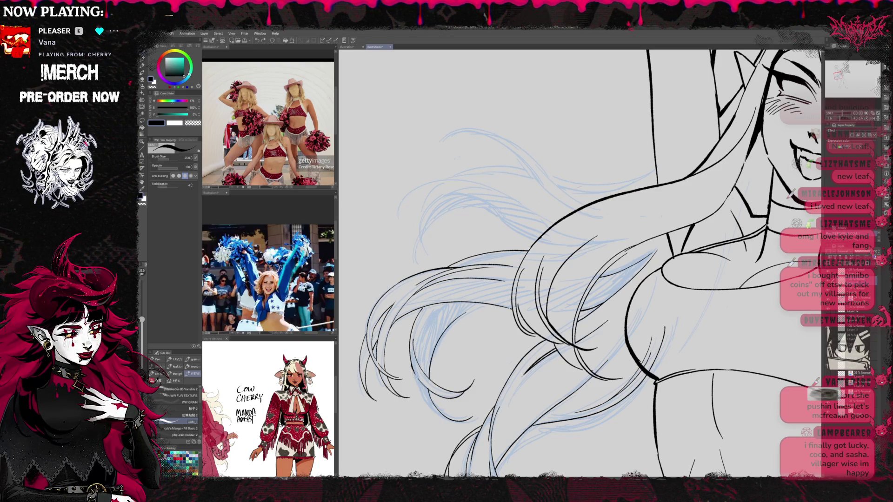
key("r")
left_click_drag(465, 232, 511, 302)
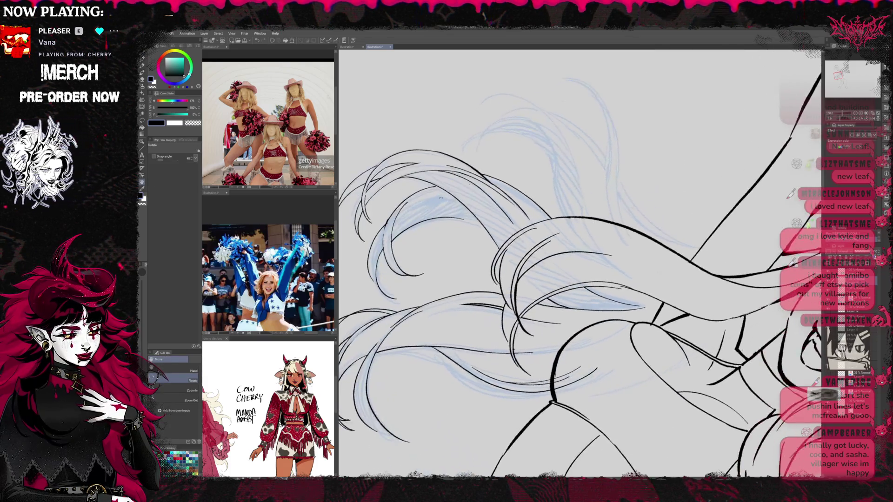
key("b")
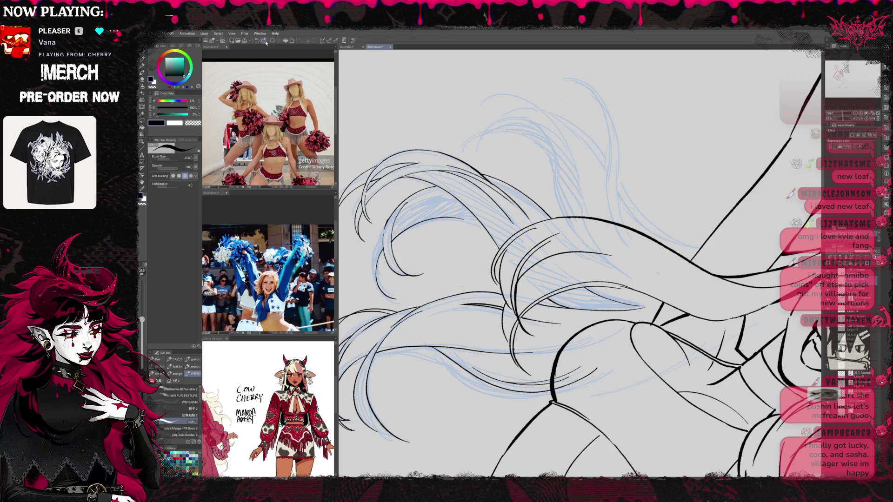
key("e")
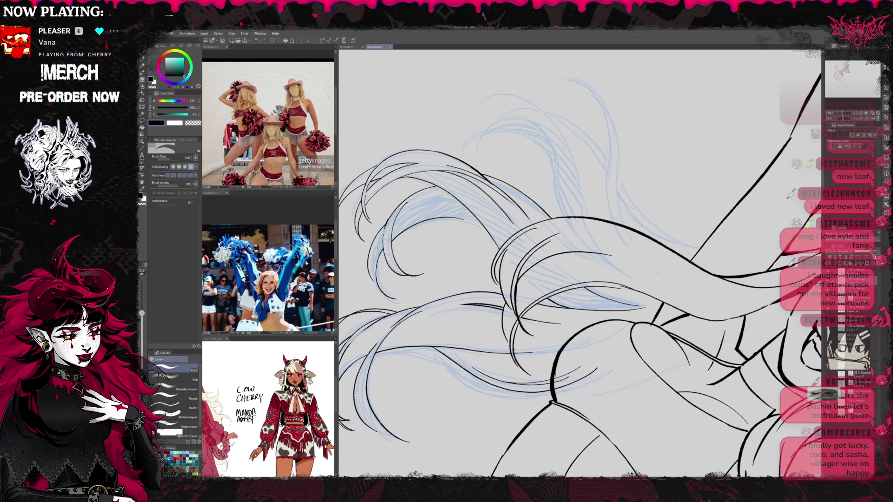
key("b")
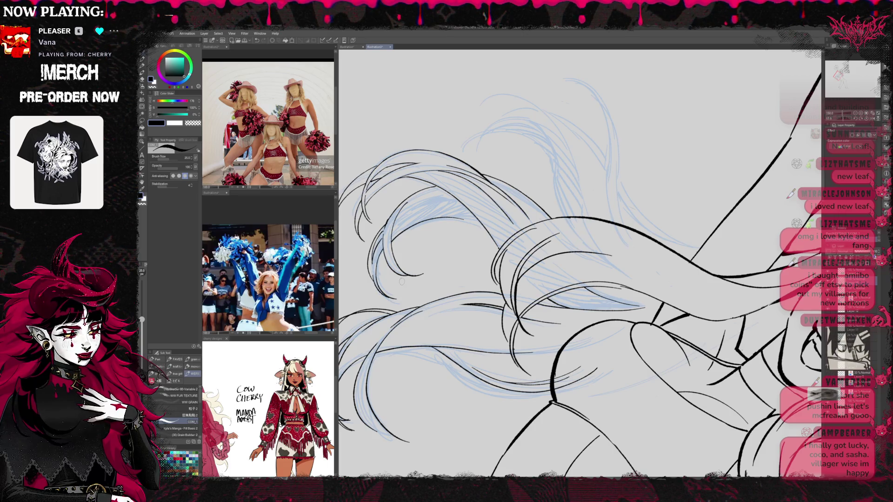
key("r")
mouse_move(401, 281)
left_mouse_down()
mouse_move(539, 166)
mouse_move(419, 261)
left_mouse_up()
Ink curved strands down the lower-left hair, undoing and redrawing the weaker curves
key("e")
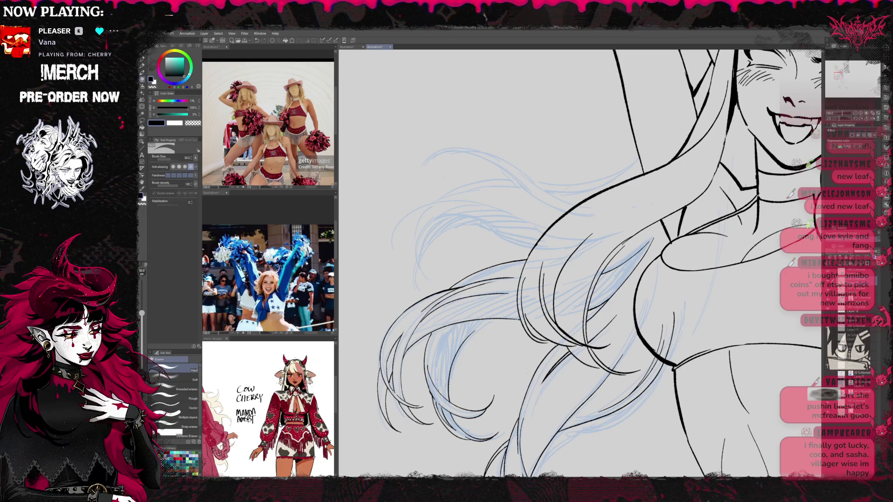
key("r")
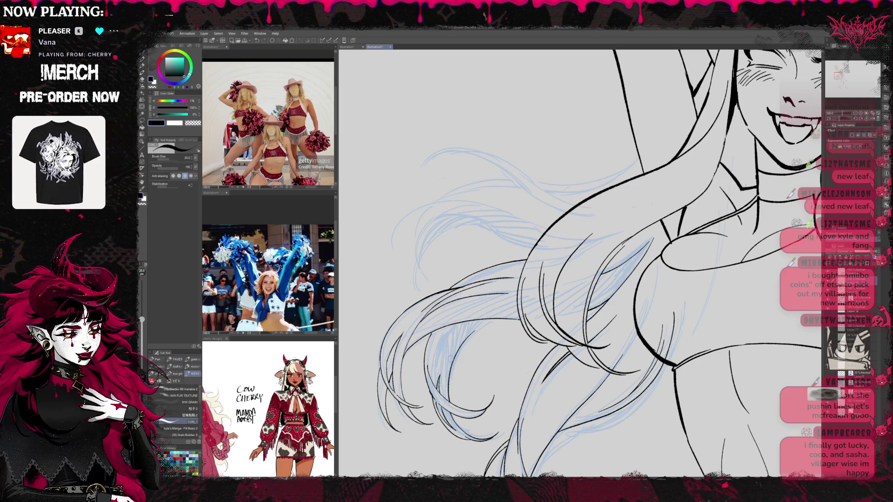
left_click_drag(596, 244, 483, 307)
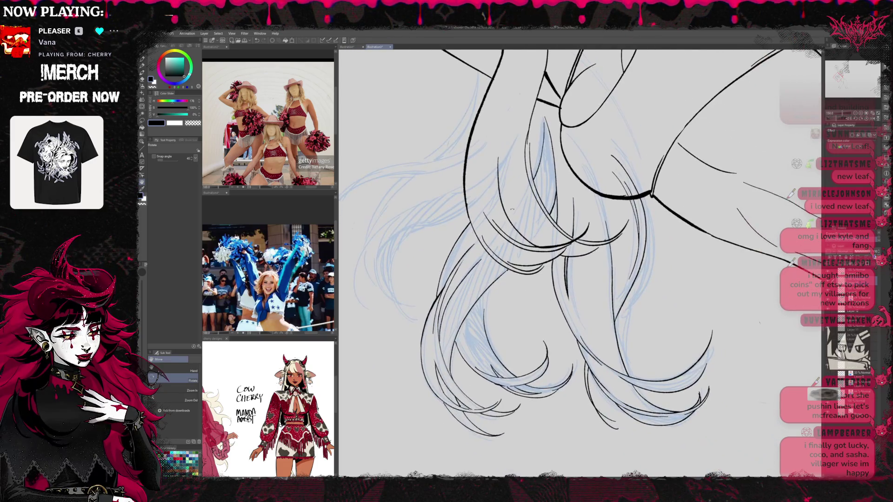
left_click_drag(516, 205, 556, 261)
left_click_drag(421, 384, 485, 254)
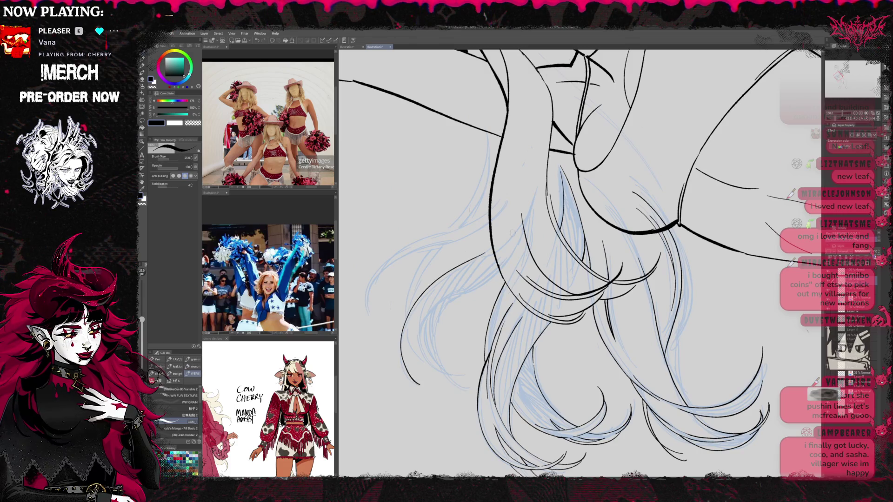
key("ctrl+z")
mouse_move(519, 214)
left_mouse_down()
mouse_move(486, 255)
mouse_move(418, 381)
left_mouse_up()
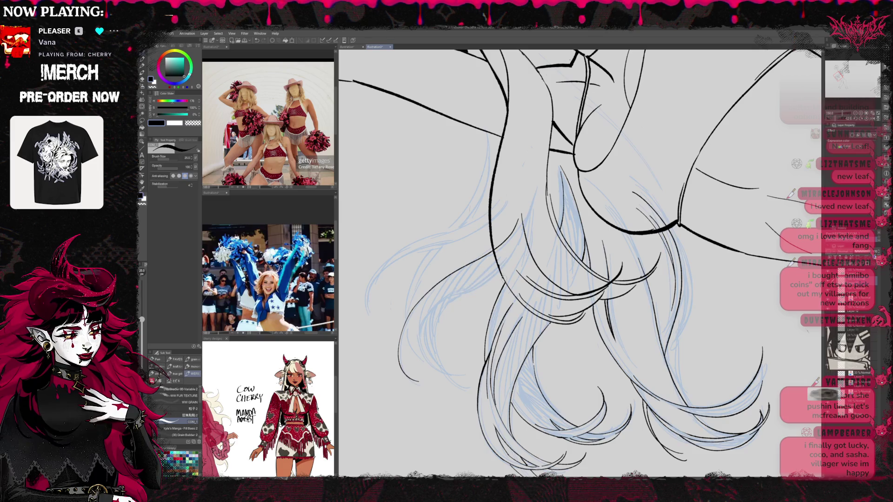
mouse_move(518, 240)
left_mouse_down()
mouse_move(465, 288)
mouse_move(438, 375)
left_mouse_up()
key("ctrl+z")
mouse_move(518, 250)
left_mouse_down()
mouse_move(467, 291)
mouse_move(421, 348)
left_mouse_up()
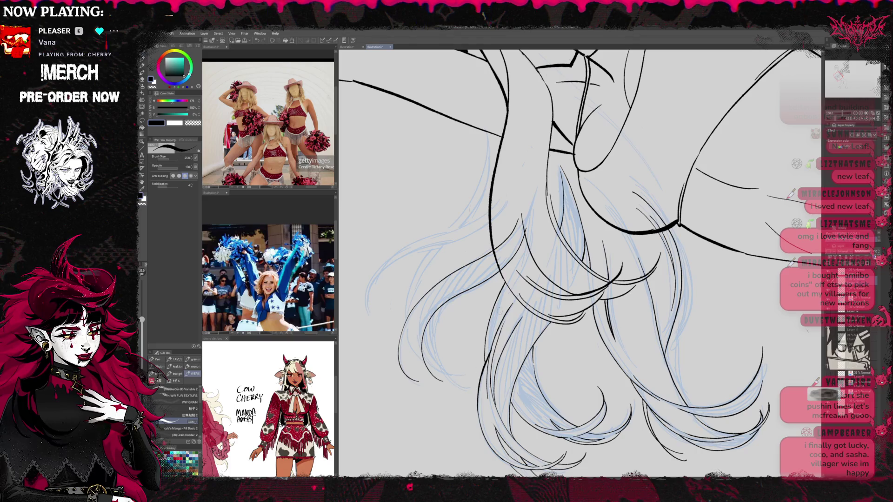
left_click_drag(437, 281, 400, 356)
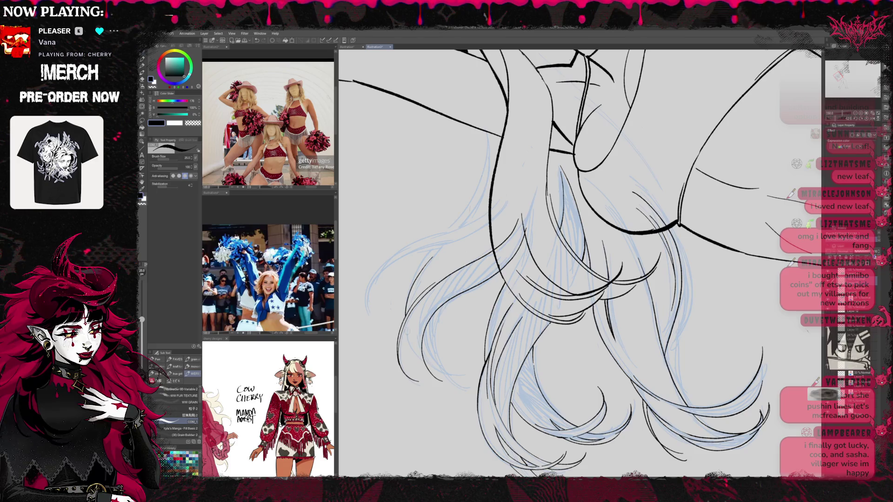
Try a hair strand beside the body, undo it, and rotate back to the lower hair
left_click_drag(457, 114, 441, 235)
key("p")
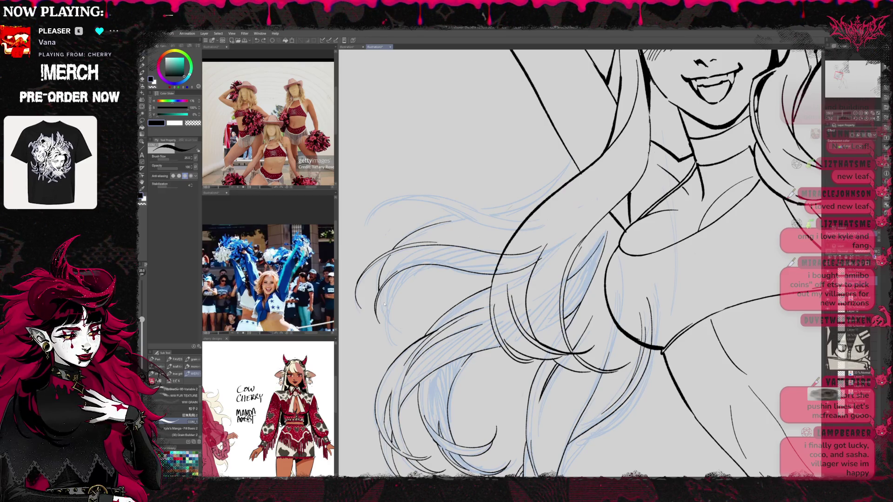
left_click_drag(399, 274, 412, 329)
key("ctrl+z")
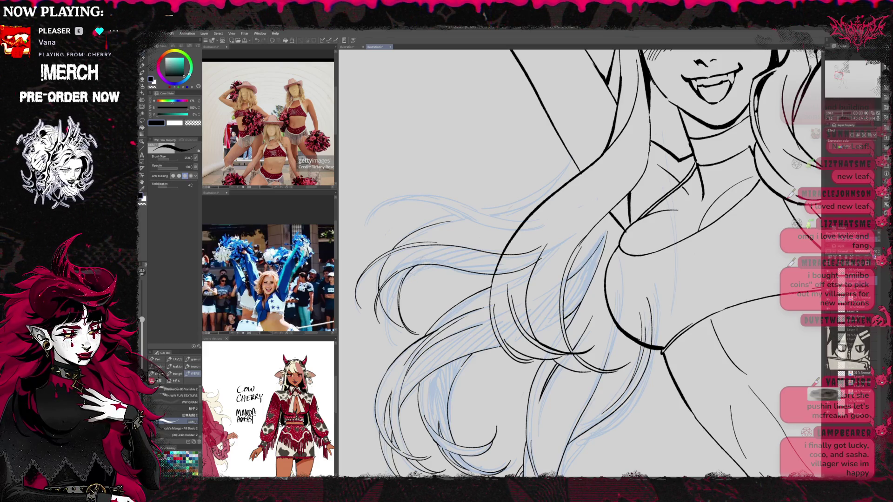
key("e")
key("r")
left_click_drag(581, 260, 623, 214)
key("p")
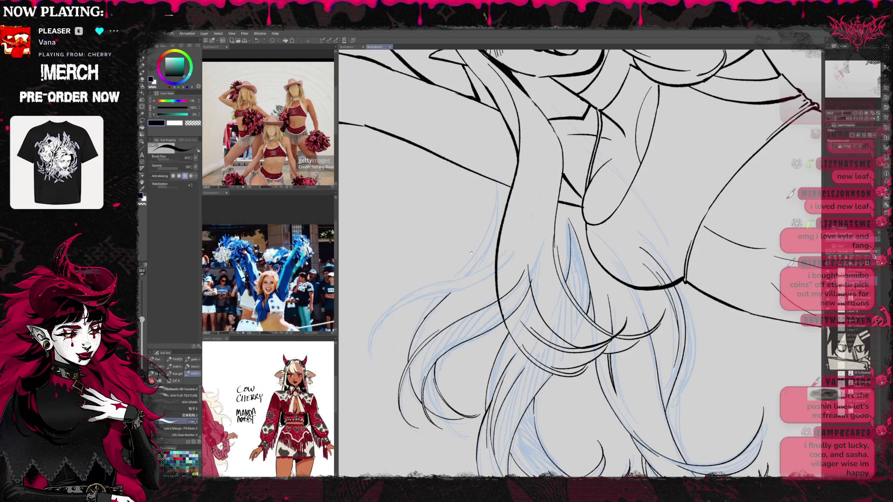
Rotate the canvas and test a curved hair strand, undoing the attempts that miss
left_click_drag(469, 255, 526, 214)
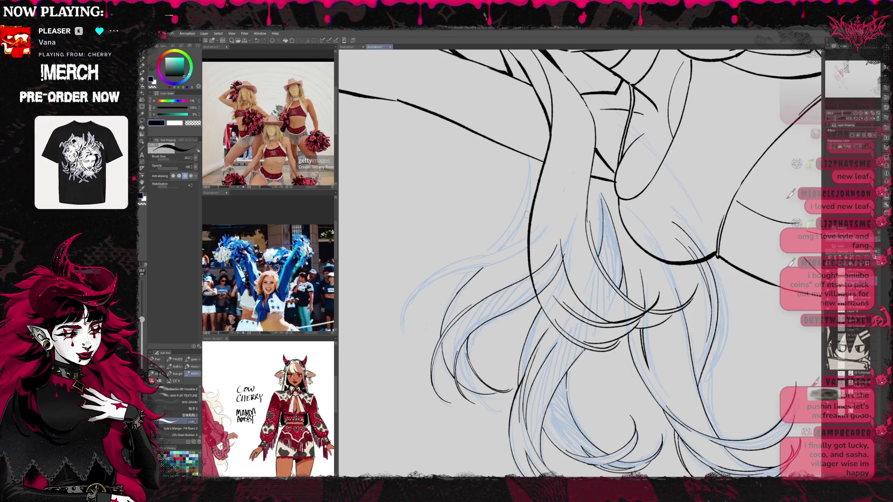
key("r")
left_click_drag(549, 242, 571, 205)
key("p")
left_click_drag(521, 234, 455, 341)
key("ctrl+z")
mouse_move(539, 202)
left_mouse_down()
mouse_move(435, 338)
mouse_move(531, 221)
left_mouse_up()
key("ctrl+z")
key("ctrl+z")
Ink long strands down the lower-left hair, darken the outer line, and add a new curve
mouse_move(449, 346)
left_mouse_down()
mouse_move(441, 328)
mouse_move(550, 185)
left_mouse_up()
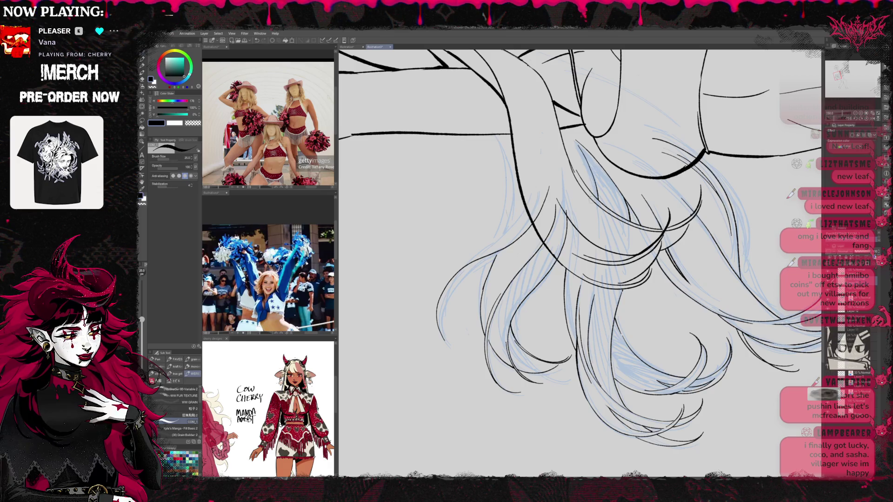
key("ctrl+z")
mouse_move(440, 344)
left_mouse_down()
mouse_move(460, 278)
mouse_move(535, 214)
left_mouse_up()
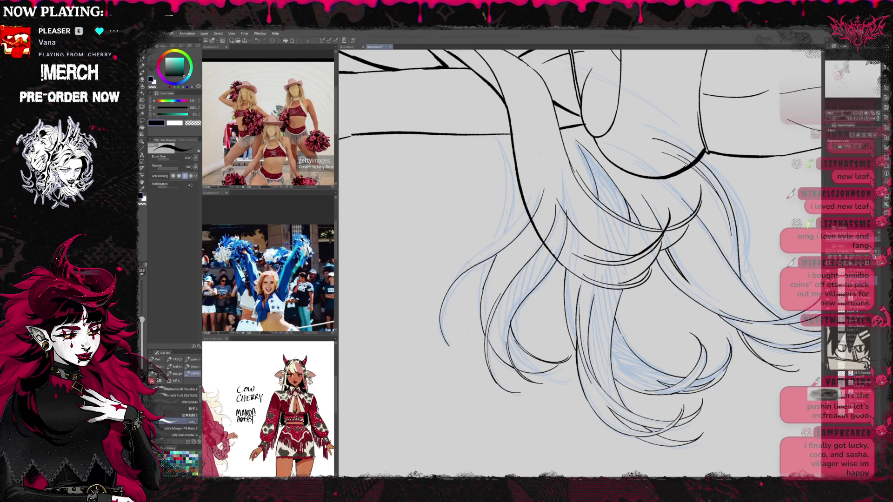
left_click_drag(530, 191, 447, 321)
left_click_drag(474, 260, 439, 314)
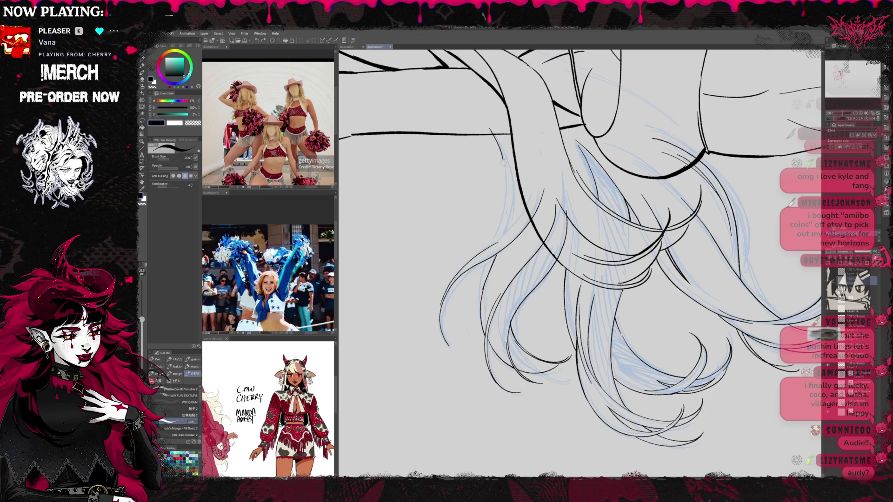
left_click_drag(480, 124, 500, 233)
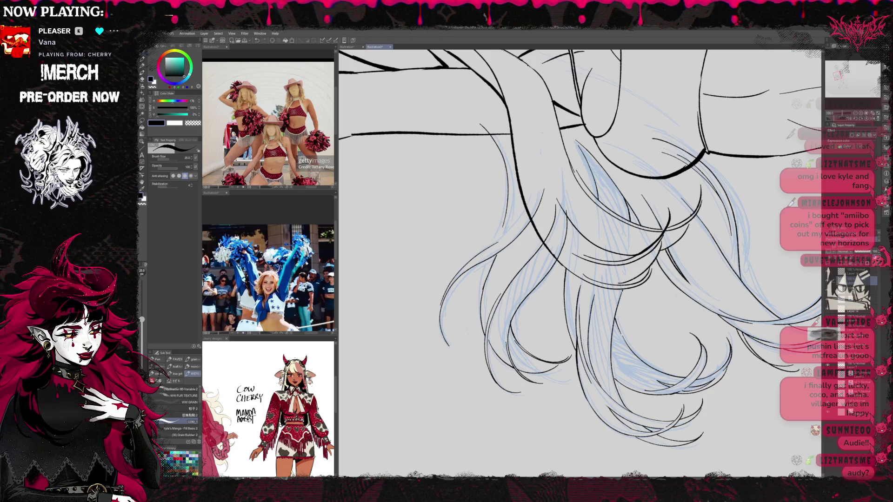
Turn the hair upside down and erase part of a stray hair stroke
key("e")
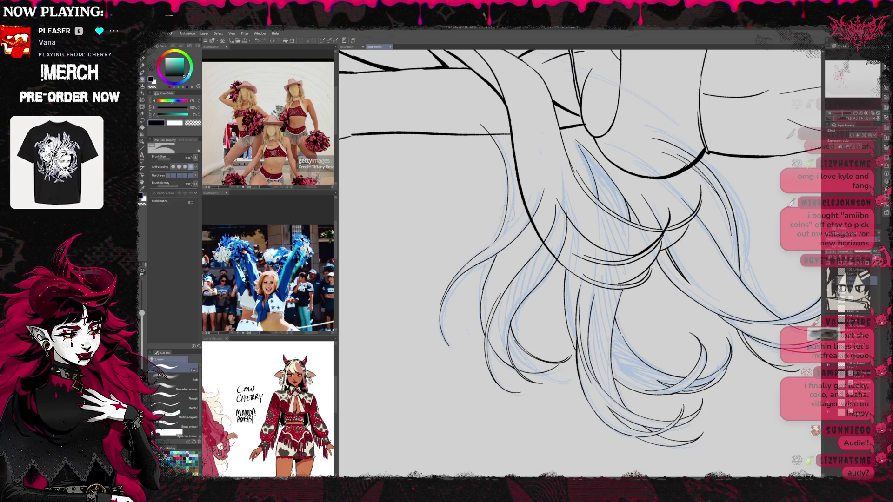
key("p")
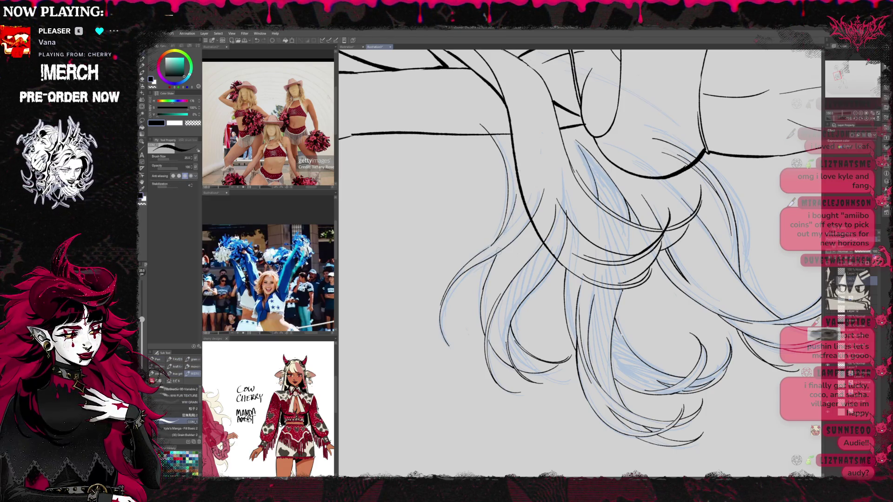
key("r")
mouse_move(535, 241)
left_mouse_down()
mouse_move(591, 200)
mouse_move(558, 193)
mouse_move(525, 207)
left_mouse_up()
key("e")
left_click_drag(511, 238, 519, 218)
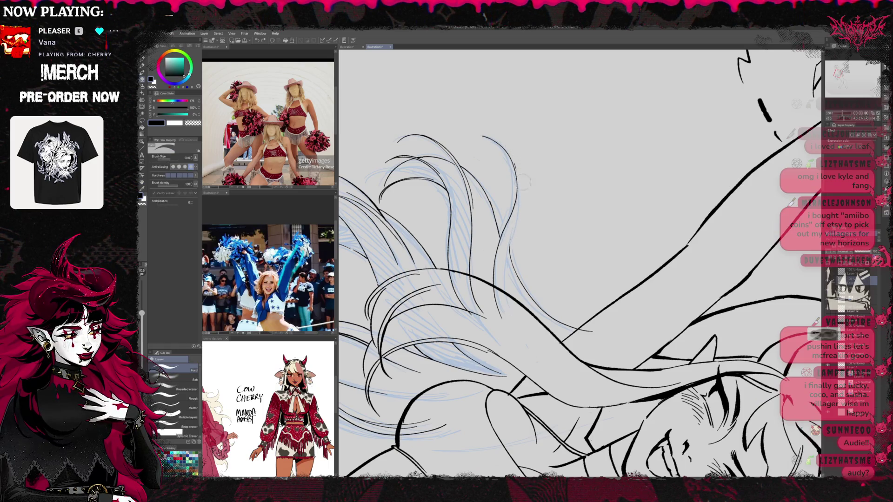
key("p")
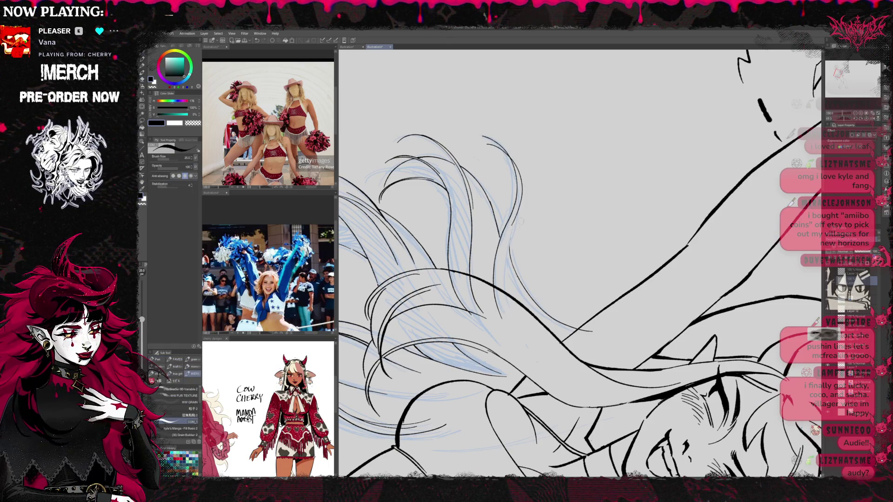
Redraw a curving hair strand lower down, add a short curved strand, then zoom out
left_click_drag(493, 141, 507, 241)
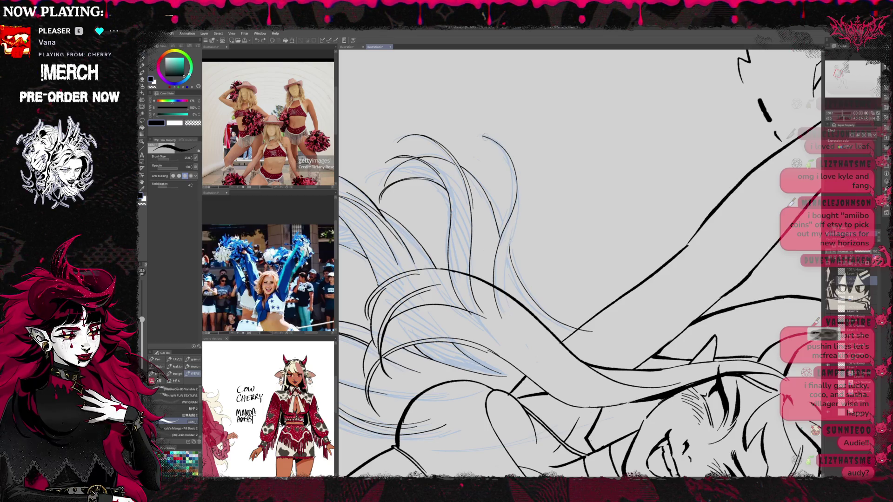
key("ctrl+z")
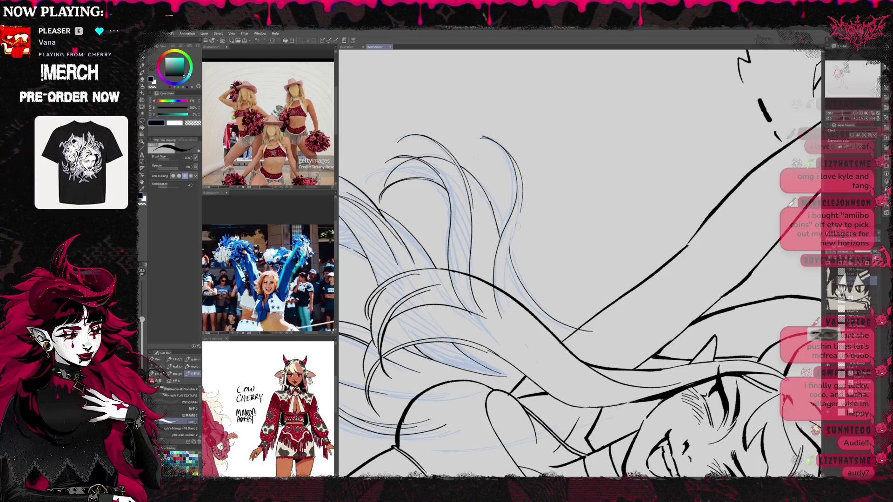
left_click_drag(521, 211, 506, 292)
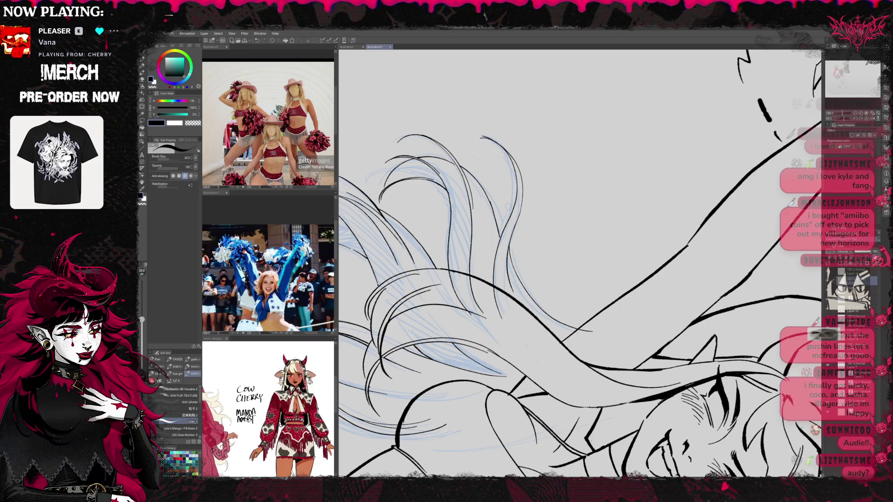
left_click_drag(520, 178, 560, 170)
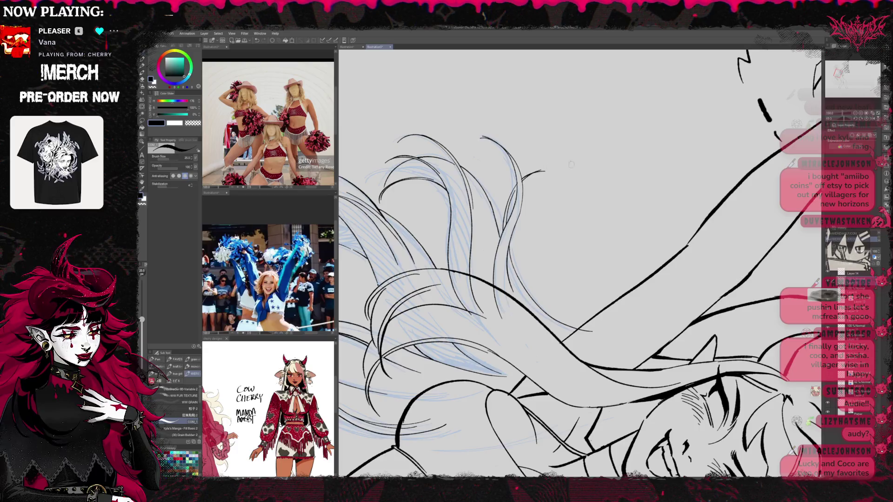
key("e")
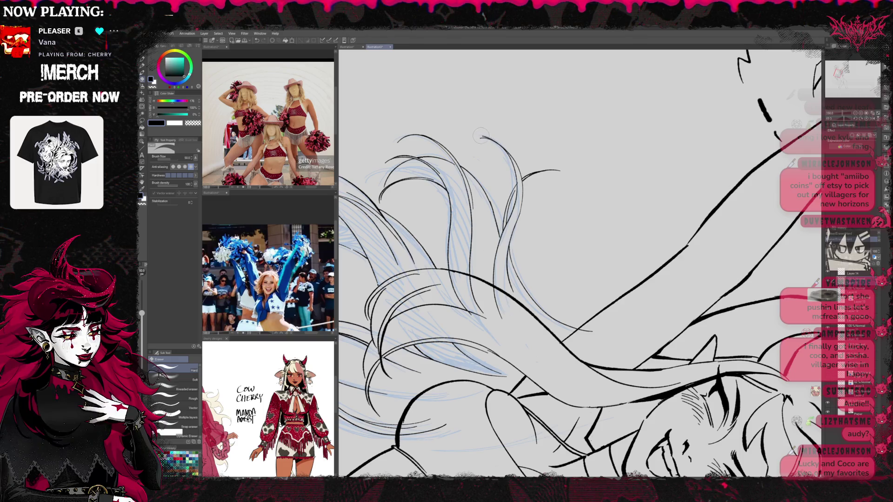
key("p")
mouse_move(501, 138)
left_mouse_down()
mouse_move(514, 227)
mouse_move(558, 261)
left_mouse_up()
key("r")
key("e")
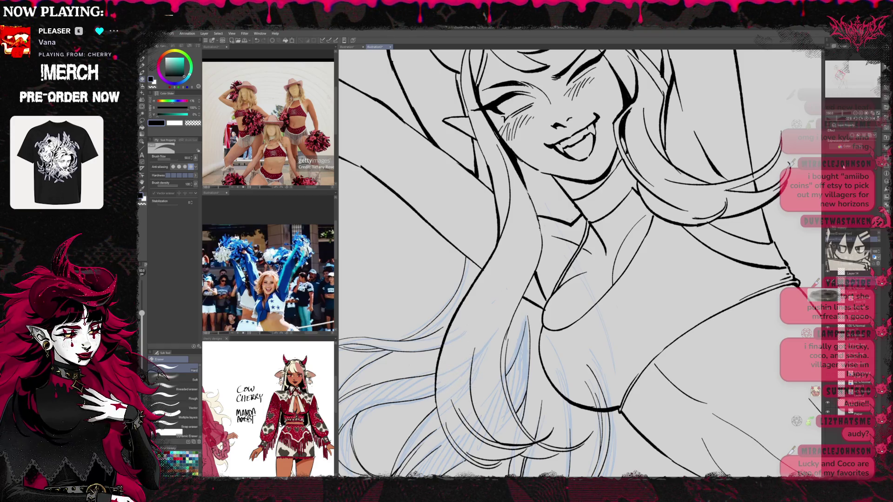
scroll(689, 196, "down", 5)
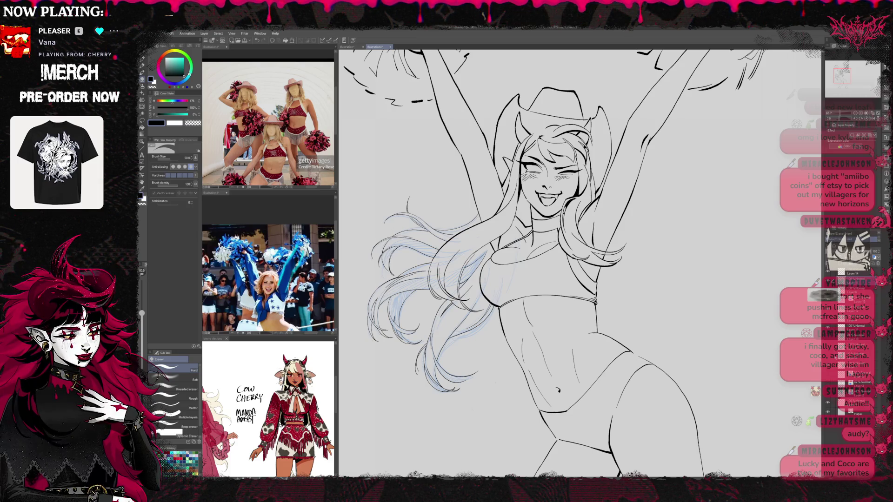
Turn off the blue sketch layer colour and rough two pink hair guide strokes over the torso
left_click(828, 304)
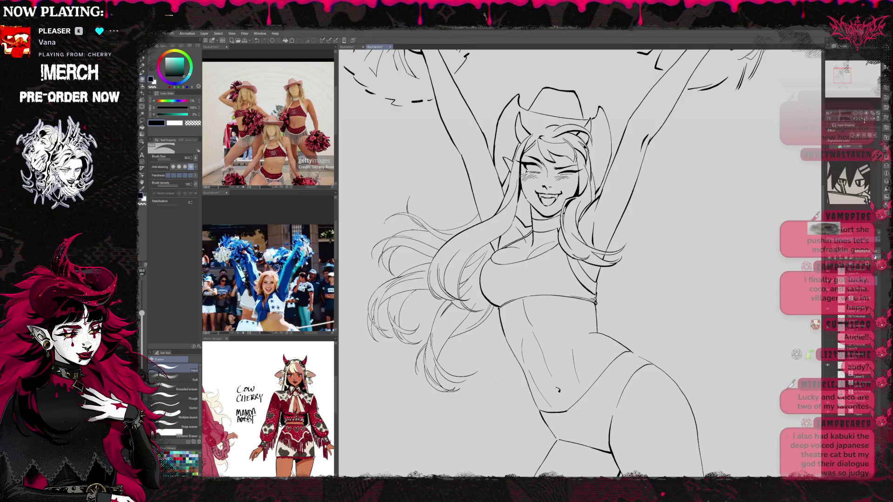
key("ctrl+minus")
key("ctrl+minus")
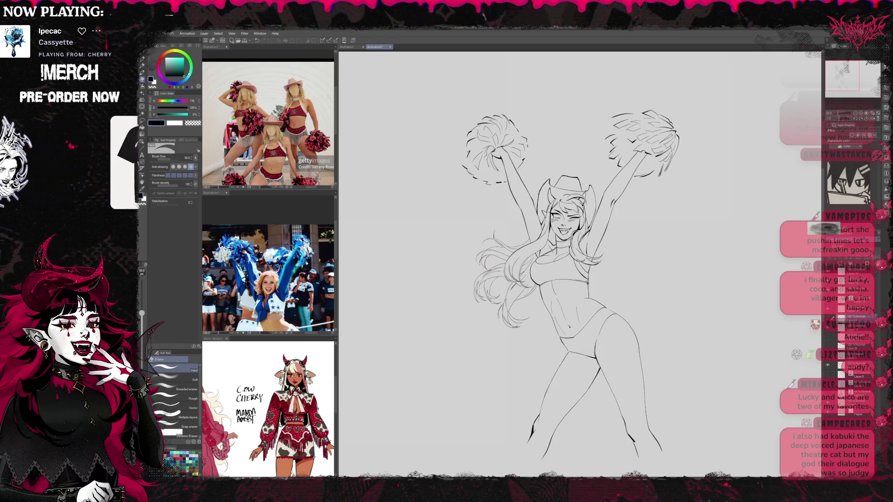
left_click_drag(516, 293, 512, 320)
left_click_drag(552, 287, 532, 307)
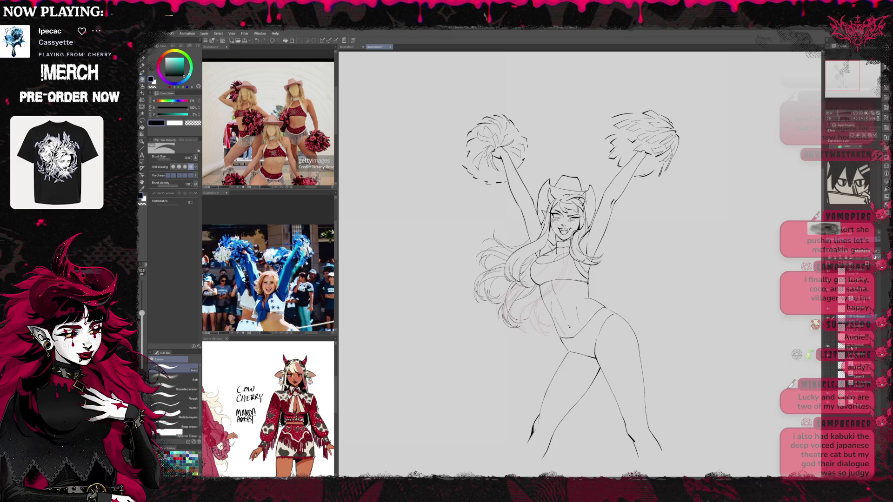
key("ctrl+plus")
key("ctrl+plus")
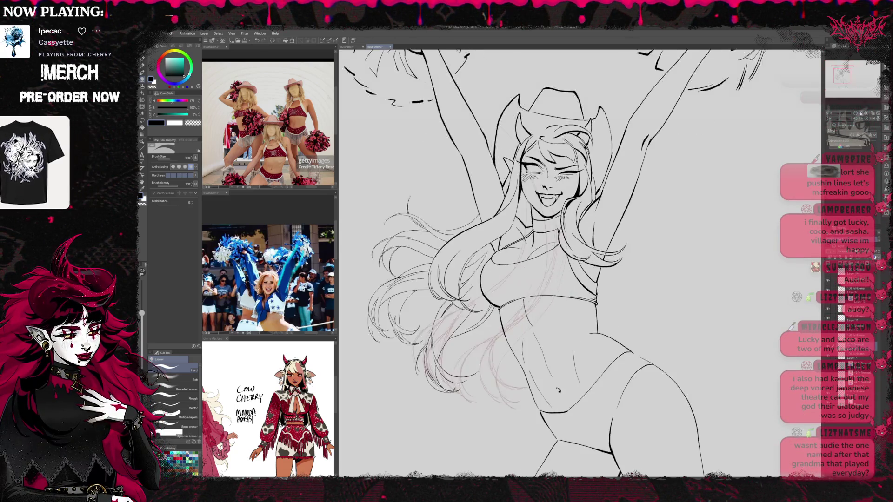
Zoom in and pan the view to the waist and navel
key("ctrl+plus")
scroll(579, 262, "down", 5)
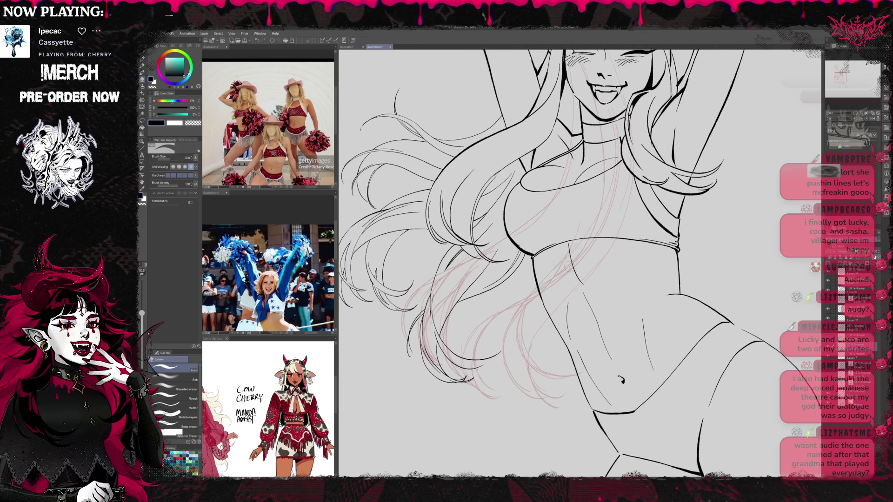
left_click_drag(478, 321, 503, 348)
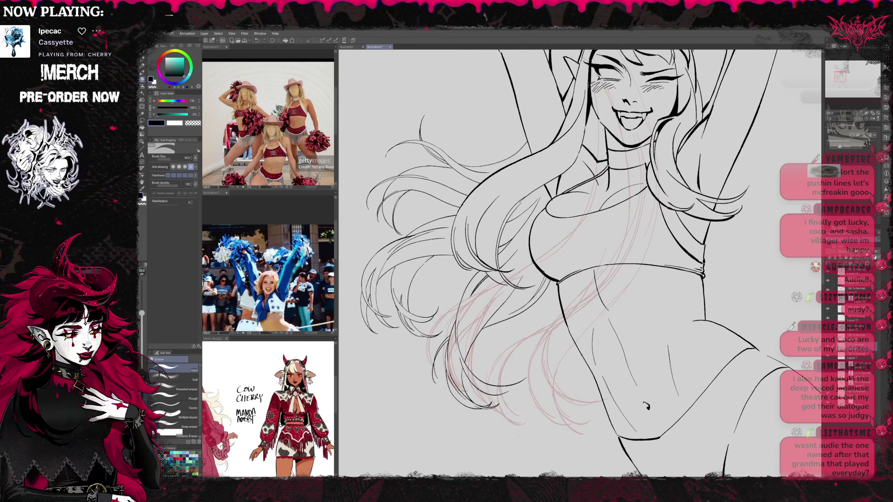
left_click_drag(606, 336, 583, 297)
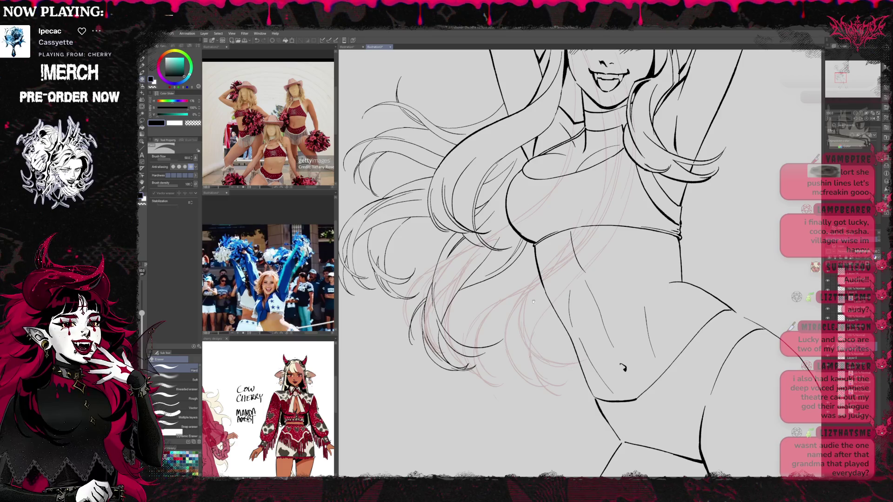
left_click_drag(533, 302, 555, 313)
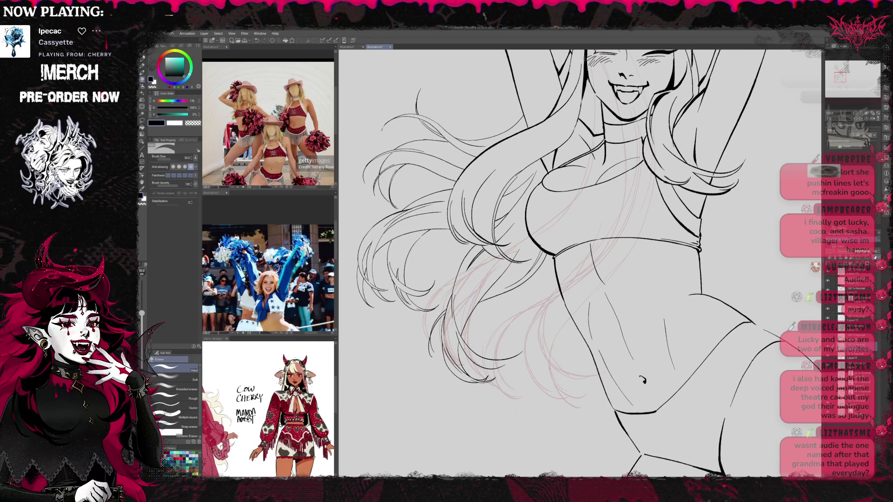
key("p")
mouse_move(653, 269)
left_mouse_down()
mouse_move(643, 253)
mouse_move(543, 201)
mouse_move(628, 189)
left_mouse_up()
left_click_drag(489, 267, 458, 302)
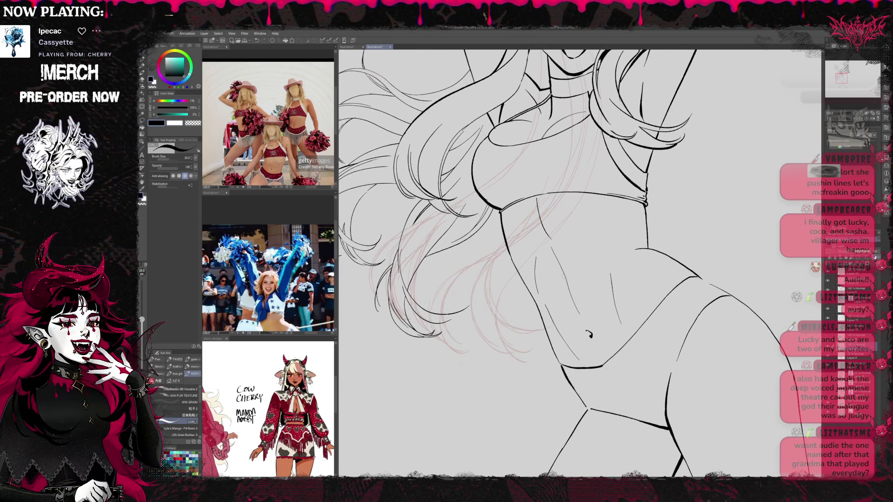
Sketch two faint pink hair strands curving down past the navel
left_click_drag(505, 244, 548, 333)
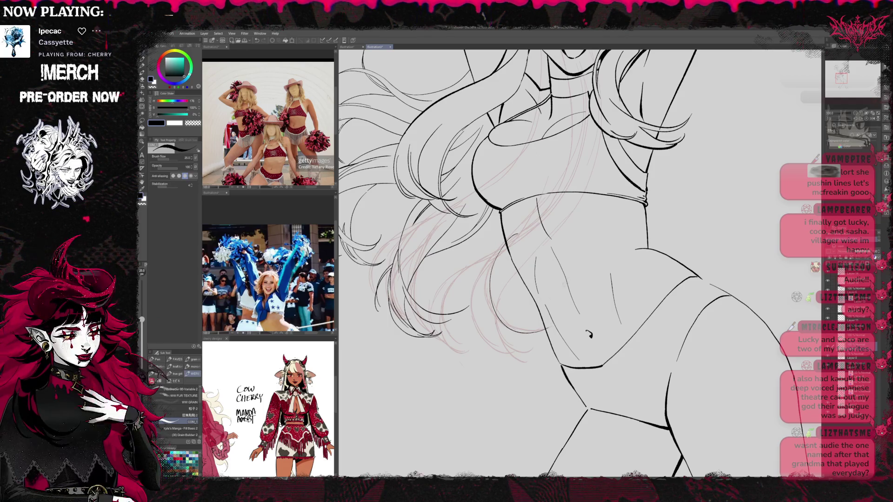
mouse_move(490, 253)
left_mouse_down()
mouse_move(521, 330)
mouse_move(484, 284)
left_mouse_up()
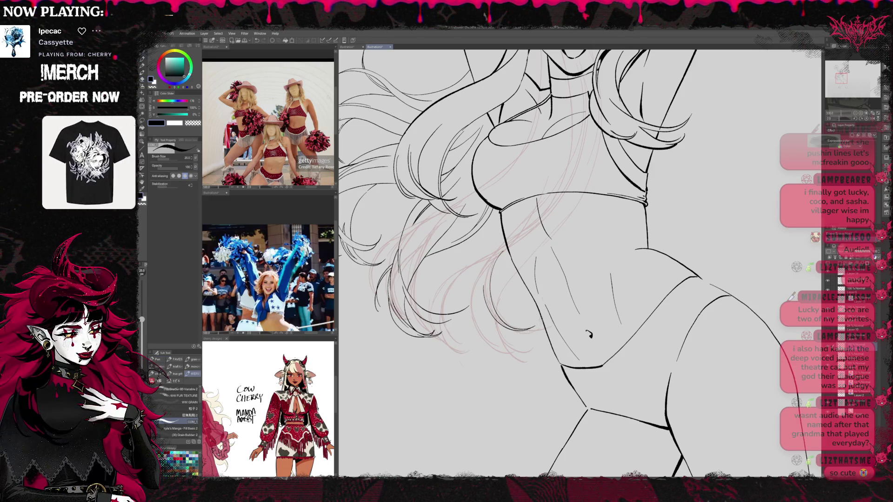
key("e")
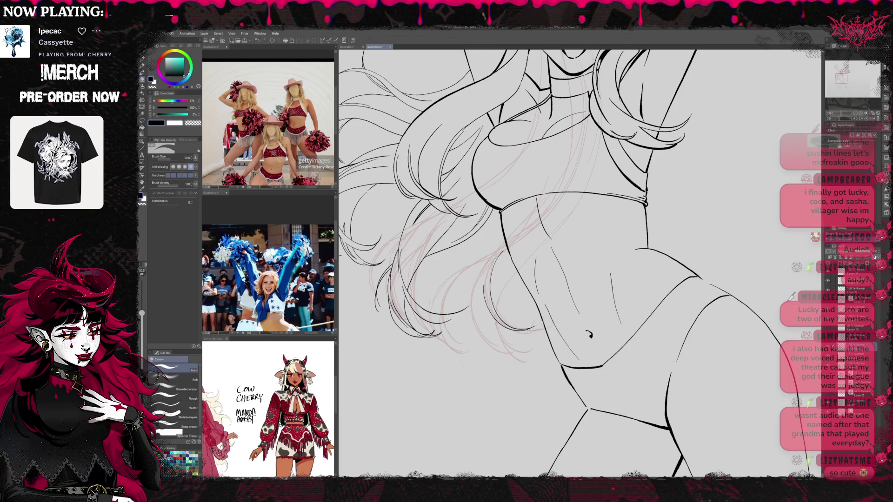
key("p")
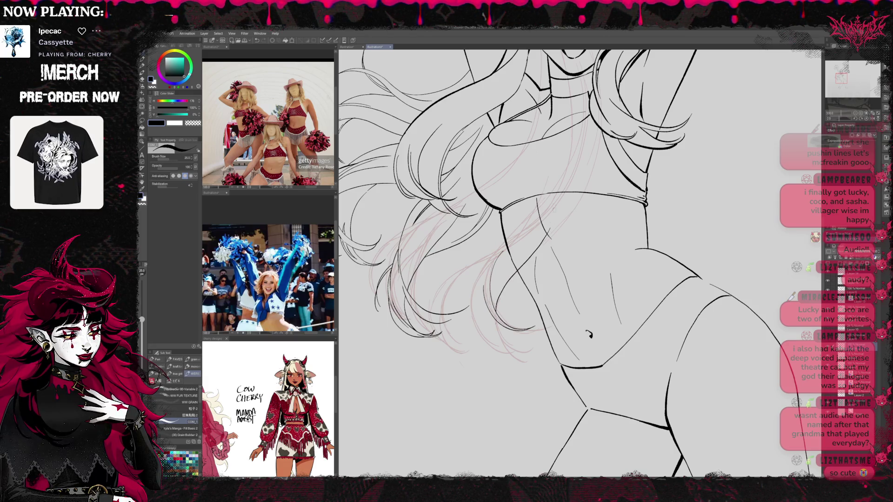
key("r")
left_click_drag(675, 186, 706, 260)
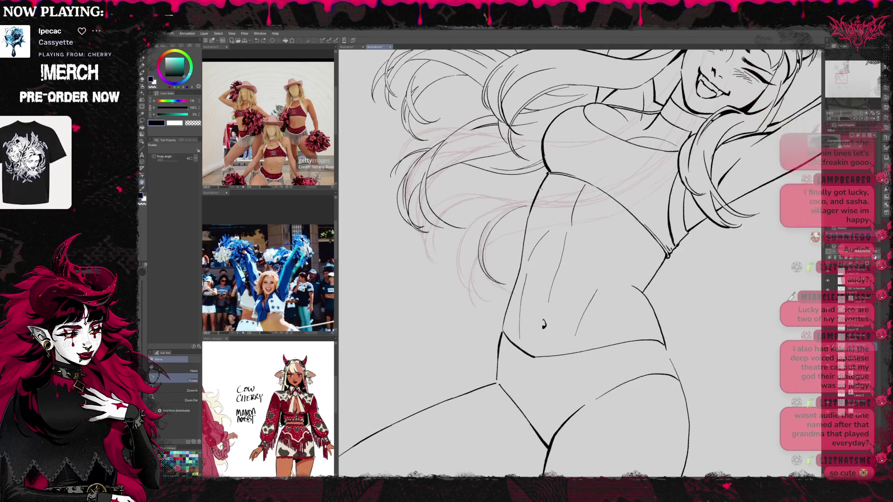
Undo the last action and sketch two more pink guide strands in the hair beside the waist
key("p")
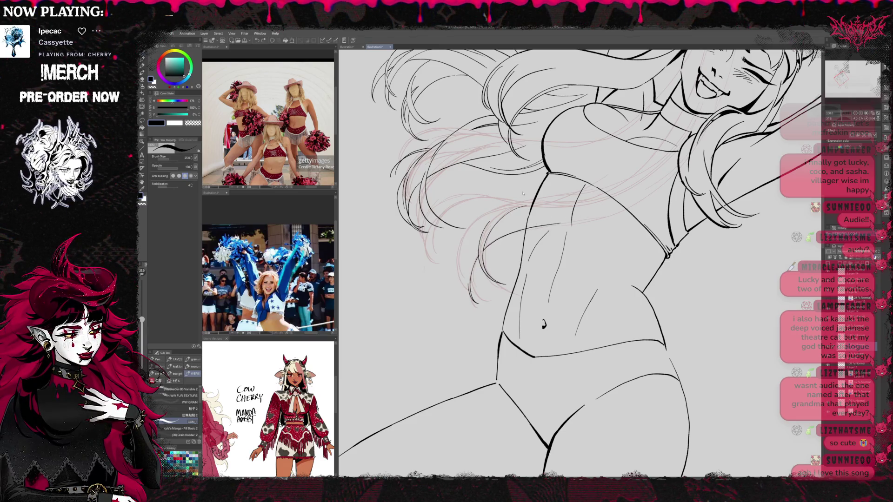
key("ctrl+z")
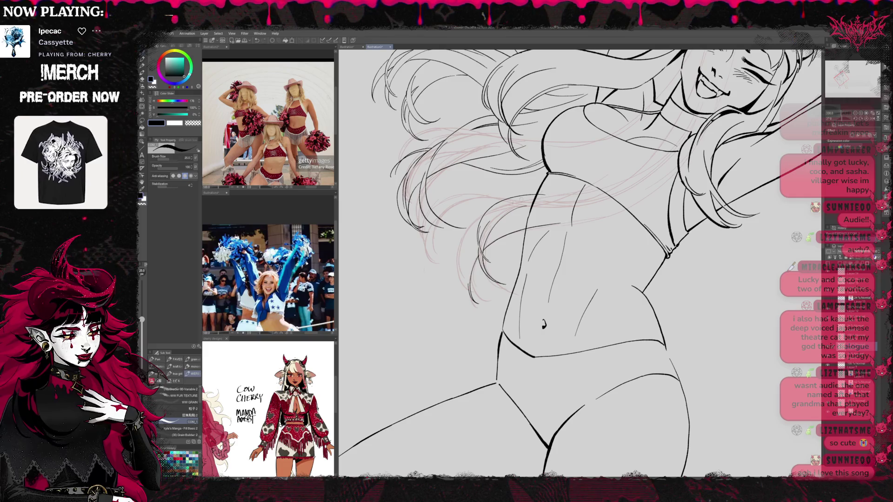
left_click_drag(482, 218, 459, 281)
left_click_drag(469, 251, 459, 294)
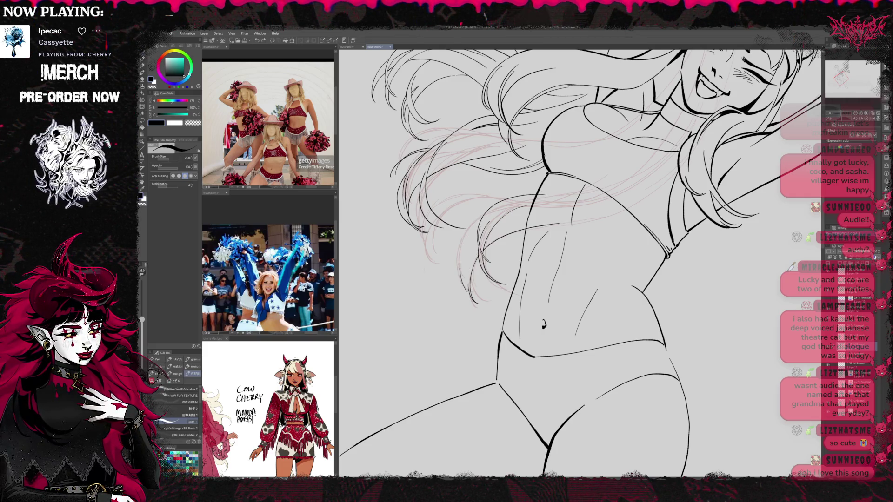
key("e")
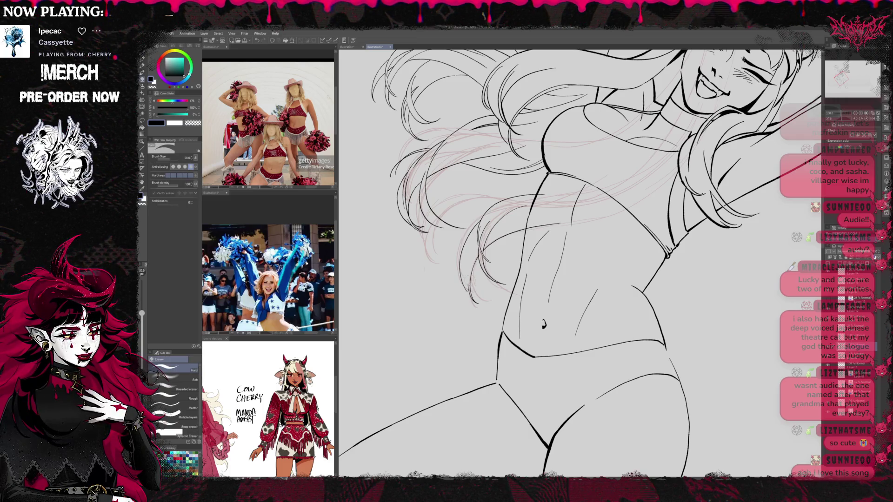
key("p")
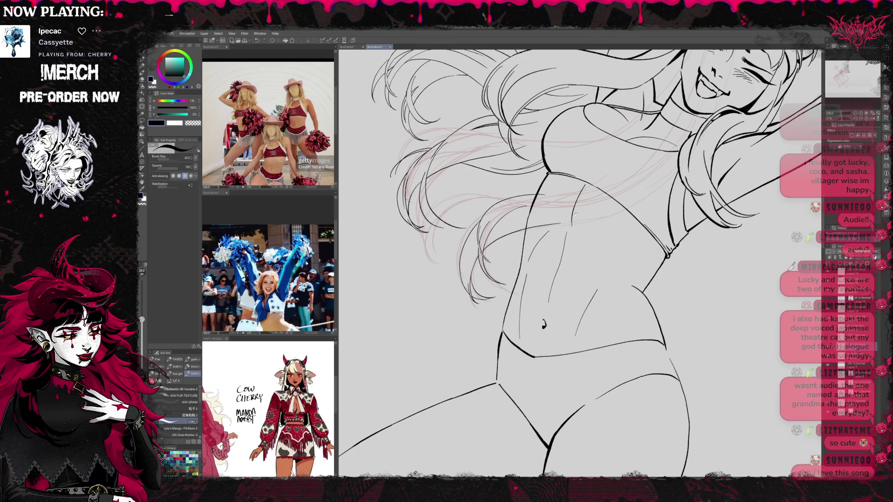
mouse_move(575, 215)
left_mouse_down()
mouse_move(645, 219)
mouse_move(592, 237)
left_mouse_up()
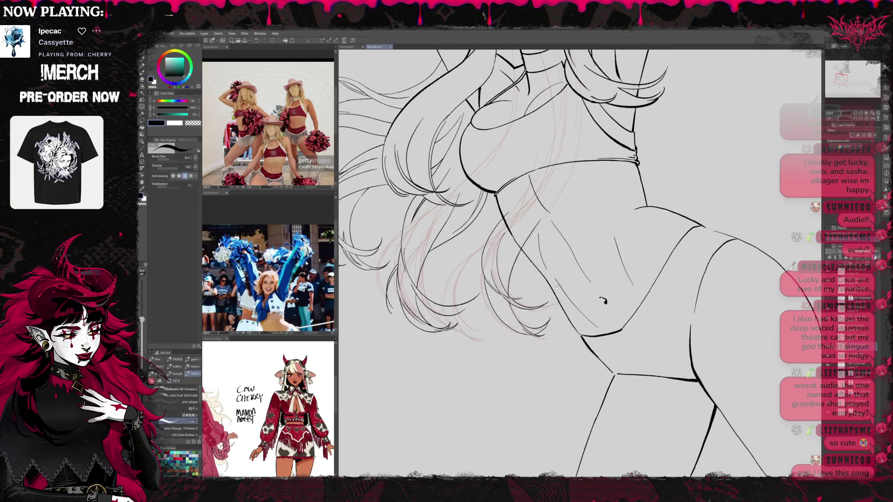
Ink a dark hair strand beside the waist and fill the gap between strands black
left_click_drag(557, 289, 582, 292)
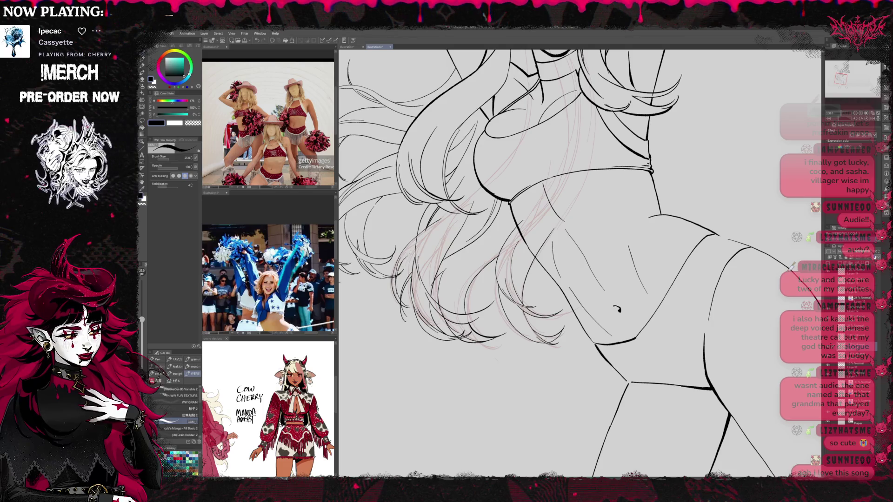
left_click_drag(413, 258, 407, 299)
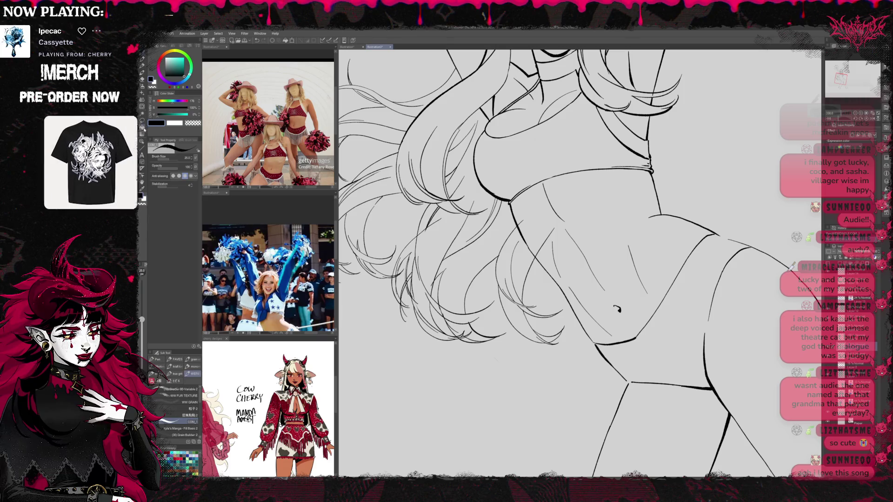
key("g")
left_click(489, 250)
Fill the small hair-tip and strand gaps in the black hair
left_click(458, 327)
left_click(476, 337)
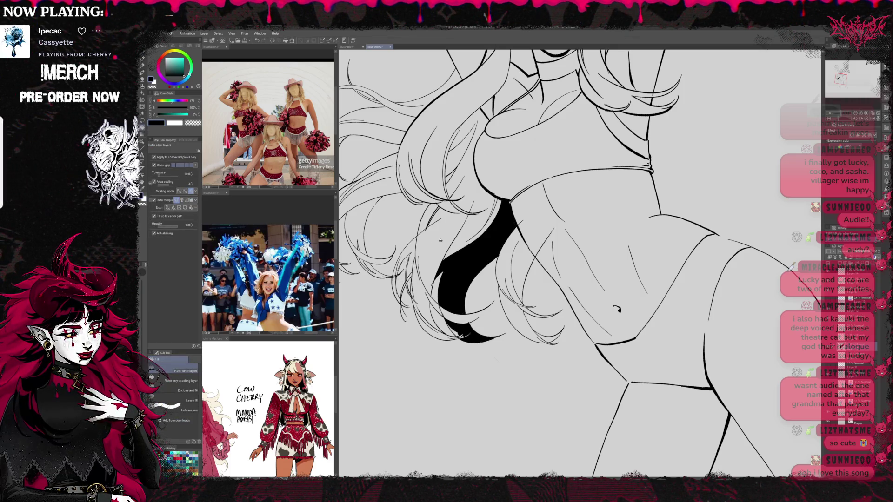
left_click(406, 261)
left_click(396, 290)
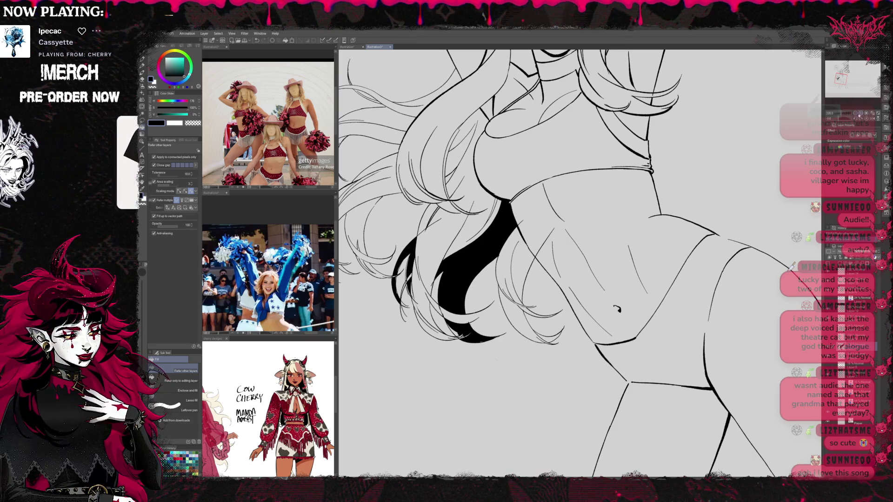
key("ctrl+minus")
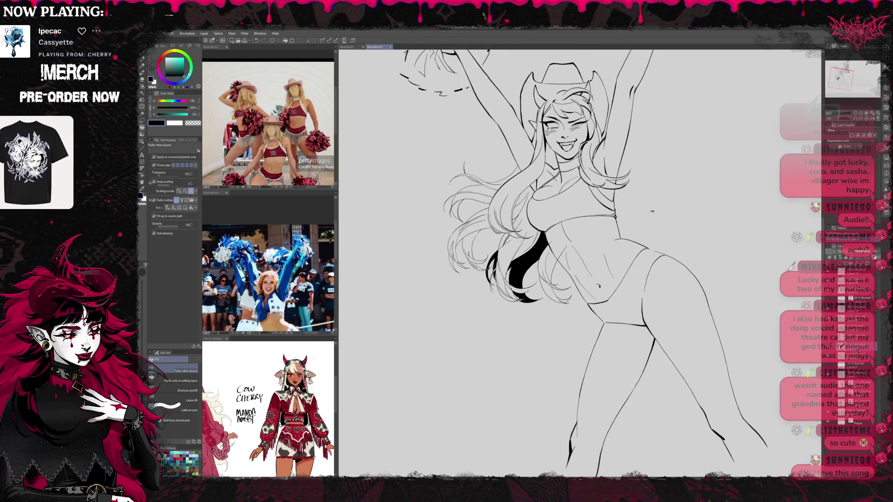
key("p")
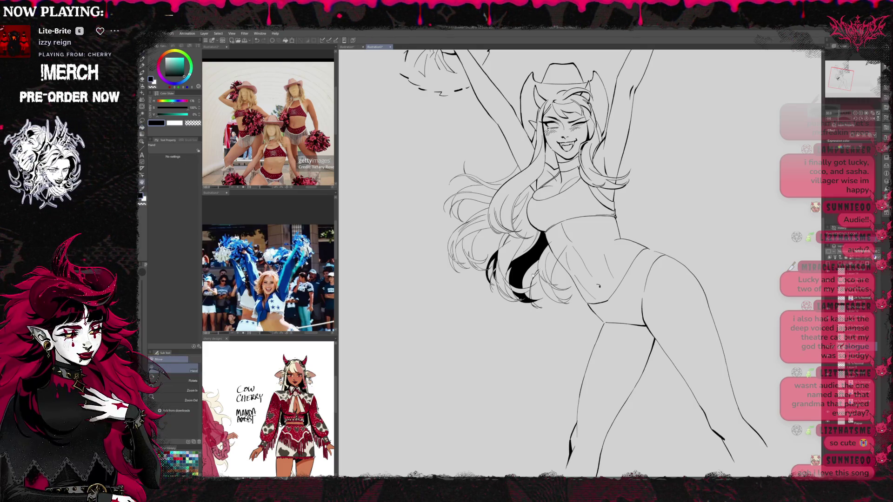
key("g")
left_click(531, 275)
left_click(529, 294)
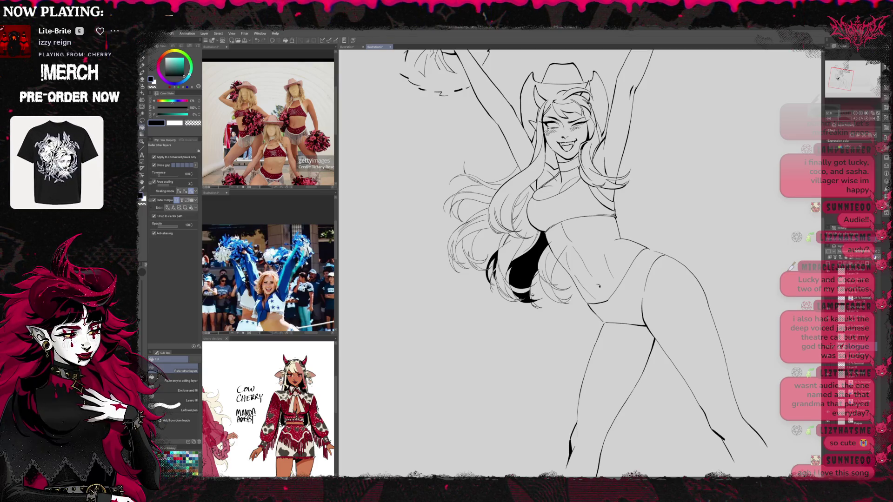
left_click_drag(558, 256, 532, 302)
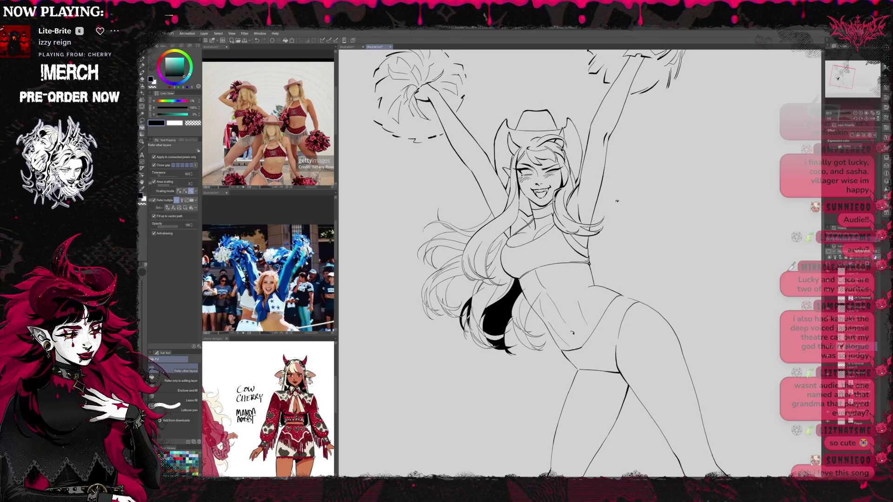
Ink new strands on the hair's left side, fill the last gap, and show the fill layer in blue
key("p")
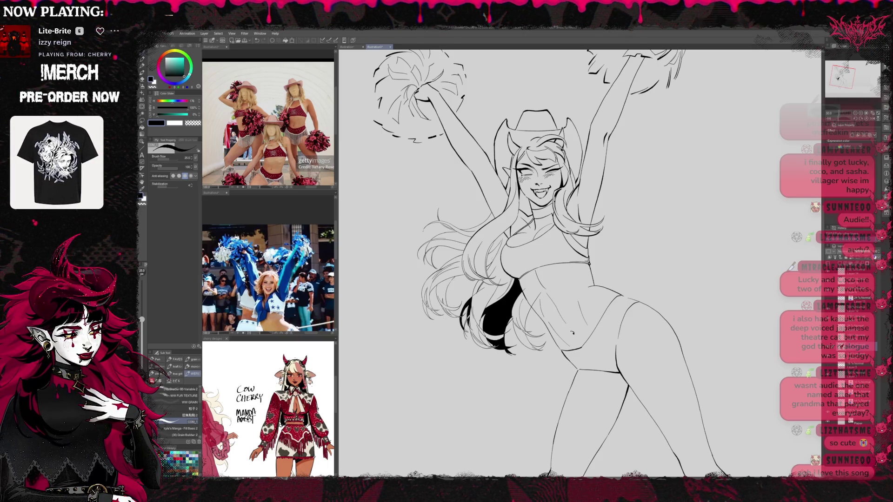
mouse_move(471, 294)
left_mouse_down()
mouse_move(413, 278)
mouse_move(421, 273)
left_mouse_up()
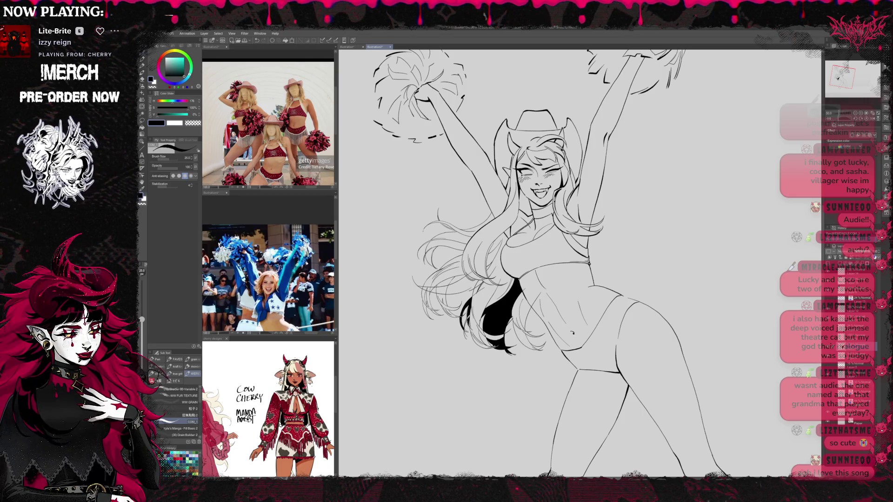
key("o")
key("g")
left_click(459, 285)
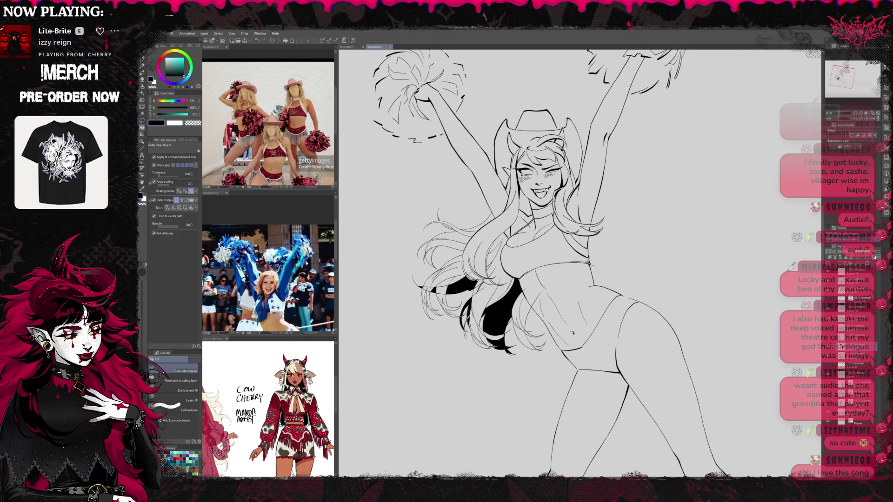
left_click_drag(600, 267, 586, 268)
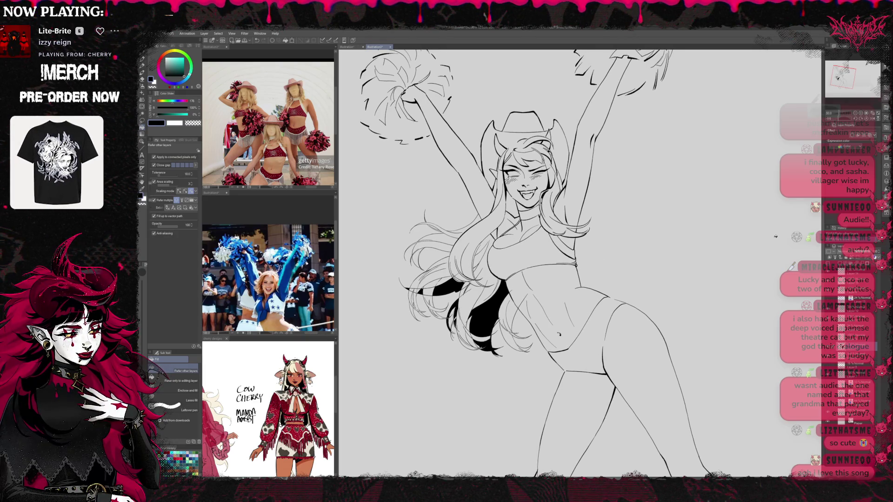
left_click(869, 135)
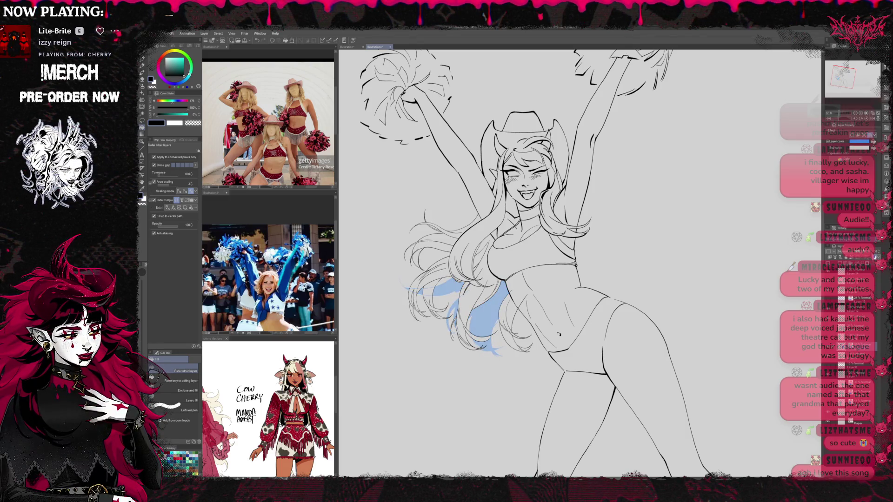
Paint thin blue fill strokes along the hair's outer edge, redrawing one stroke
scroll(552, 211, "up", 5)
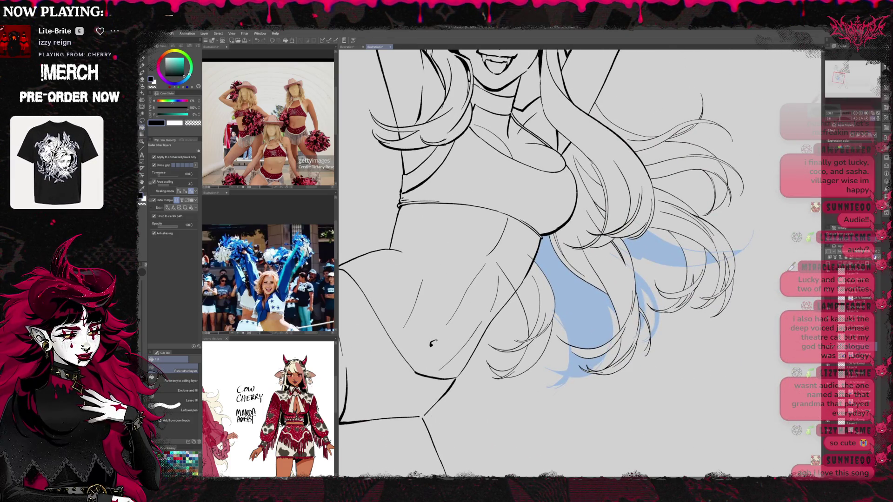
left_click_drag(751, 301, 714, 264)
key("p")
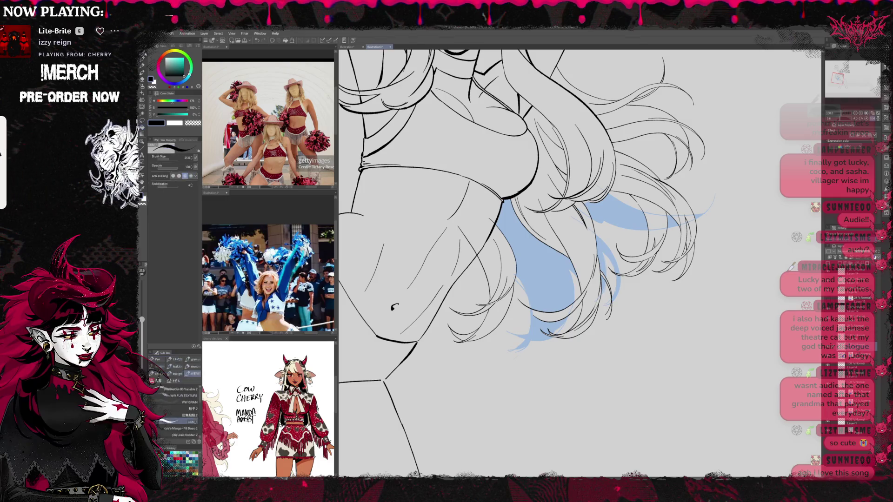
scroll(524, 262, "down", 1)
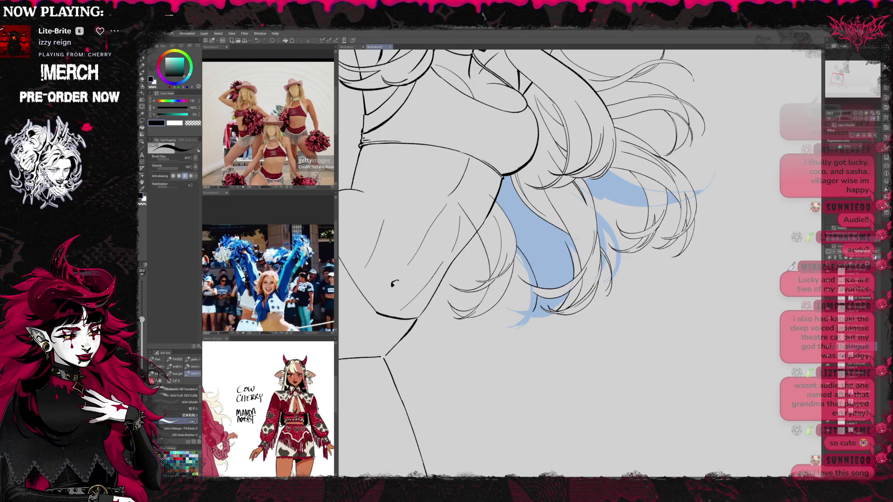
key("minus")
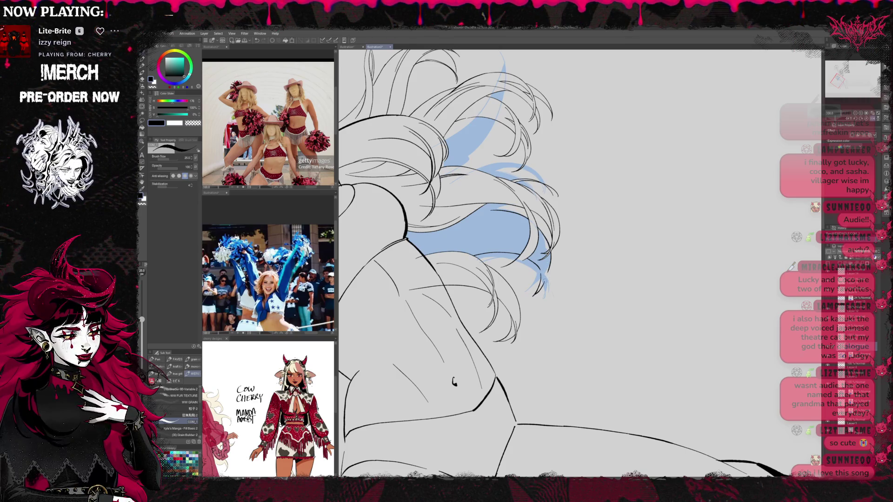
left_click_drag(548, 268, 540, 302)
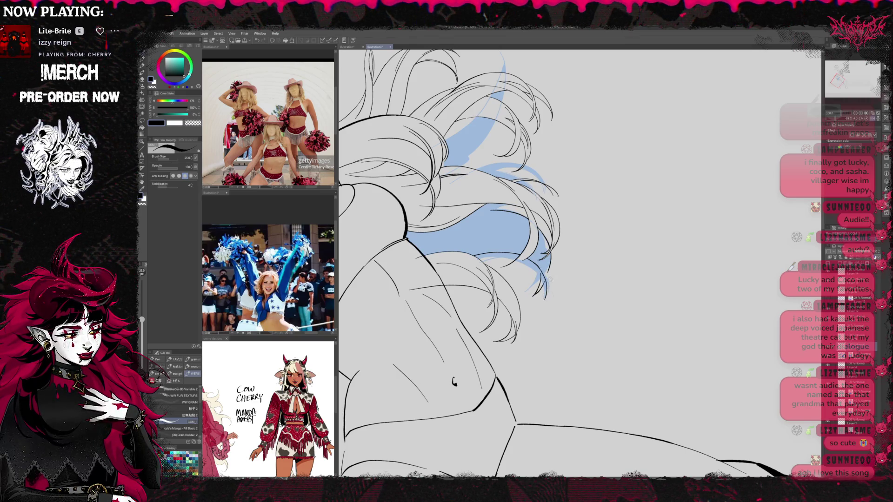
mouse_move(545, 269)
left_mouse_down()
mouse_move(542, 298)
mouse_move(541, 278)
mouse_move(547, 288)
left_mouse_up()
Turn the canvas to bring the hair upward and tidy the fill with pen and eraser
key("r")
mouse_move(465, 279)
left_mouse_down()
mouse_move(512, 349)
mouse_move(628, 372)
mouse_move(697, 279)
left_mouse_up()
key("e")
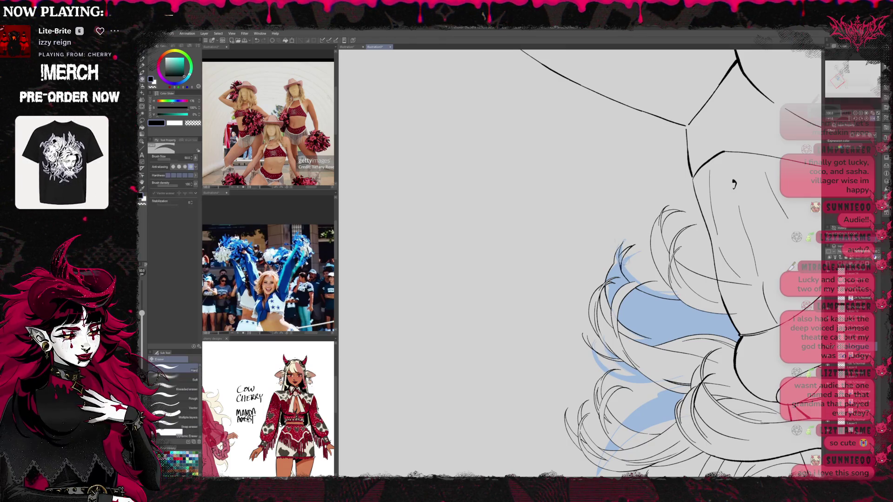
key("r")
left_click_drag(558, 279, 442, 195)
left_click_drag(680, 178, 556, 272)
key("p")
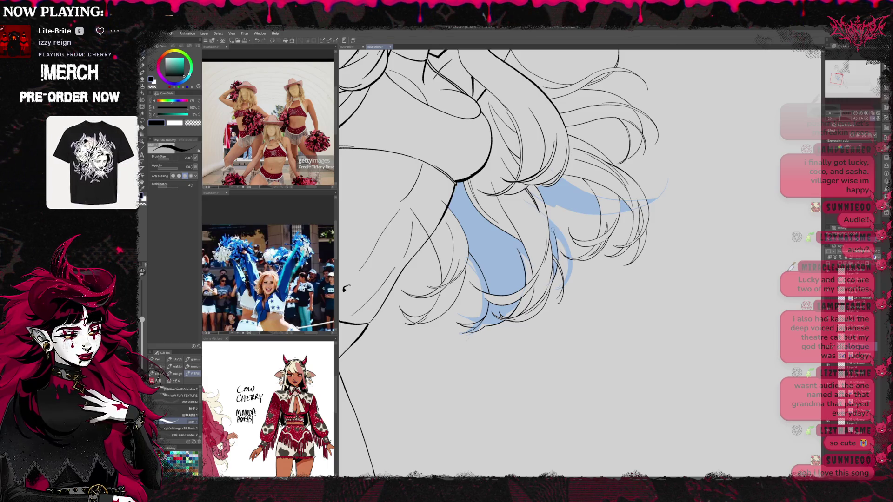
key("e")
key("p")
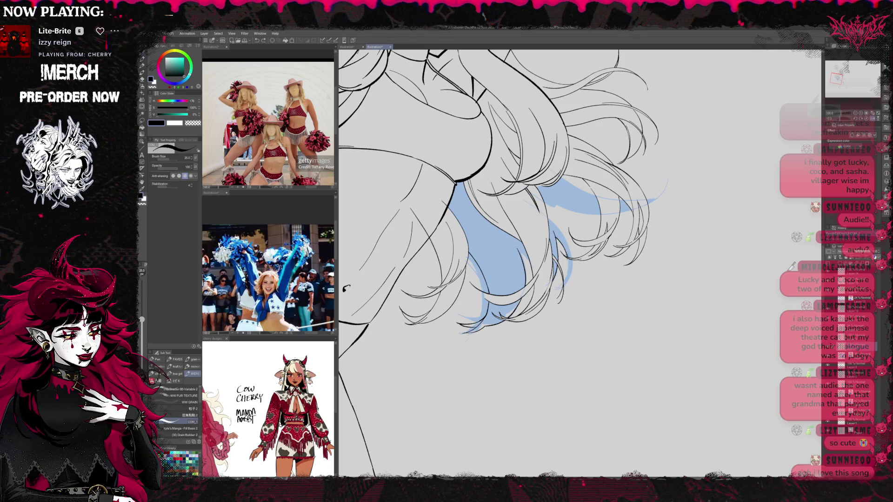
key("e")
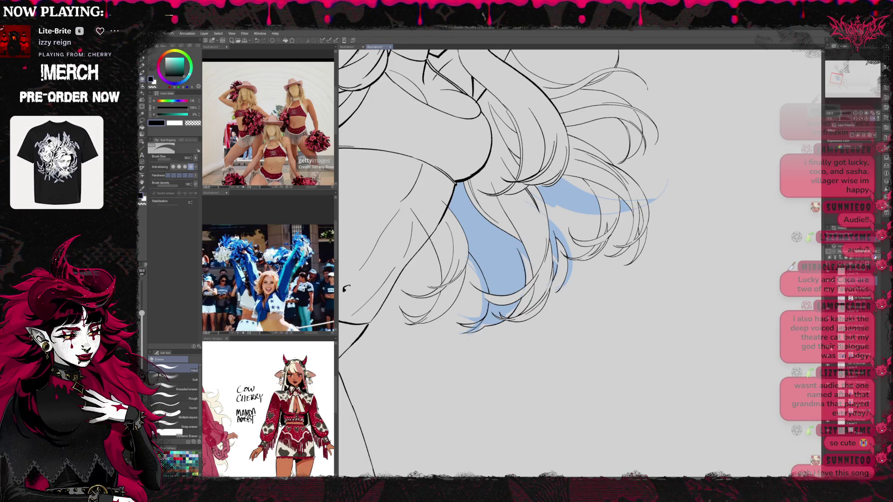
Work on the lower layer with the pen, turning the hair drawing roughly upside down
left_click(851, 346)
key("p")
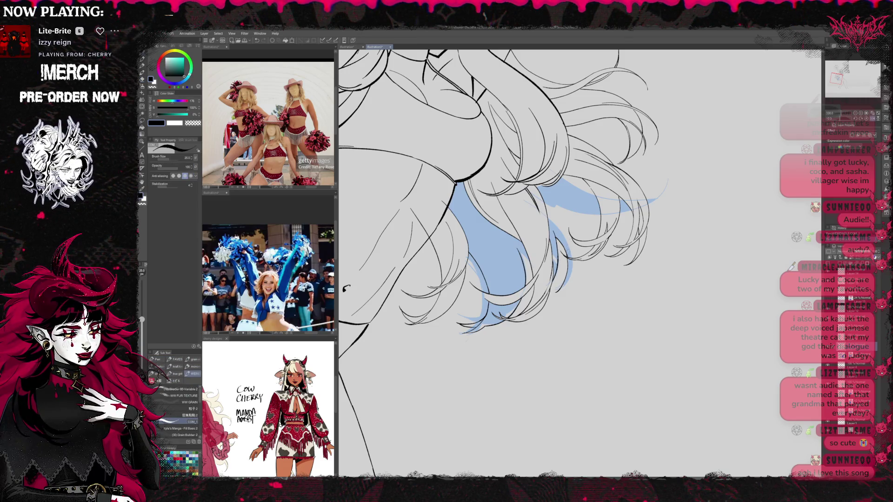
key("r")
mouse_move(346, 288)
left_mouse_down()
mouse_move(465, 140)
mouse_move(627, 139)
mouse_move(671, 260)
mouse_move(755, 430)
left_mouse_up()
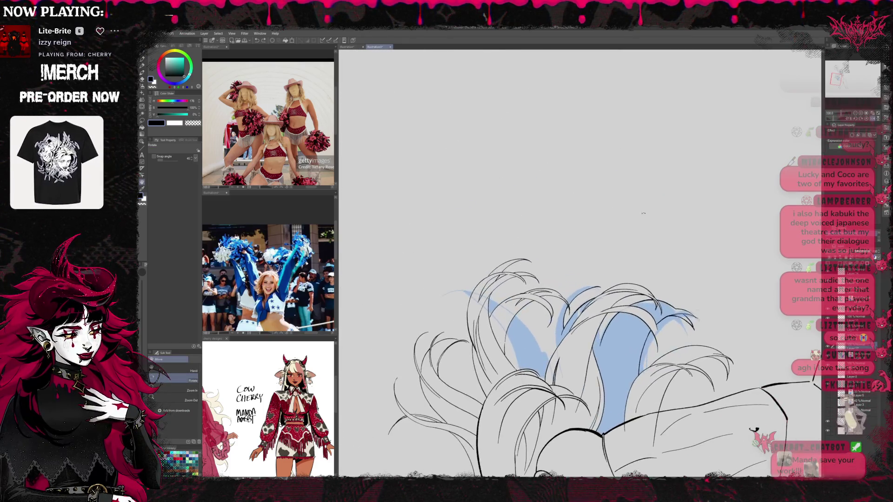
Draw a curved hair strand, undo the short stray line, and zoom in on the hair
key("b")
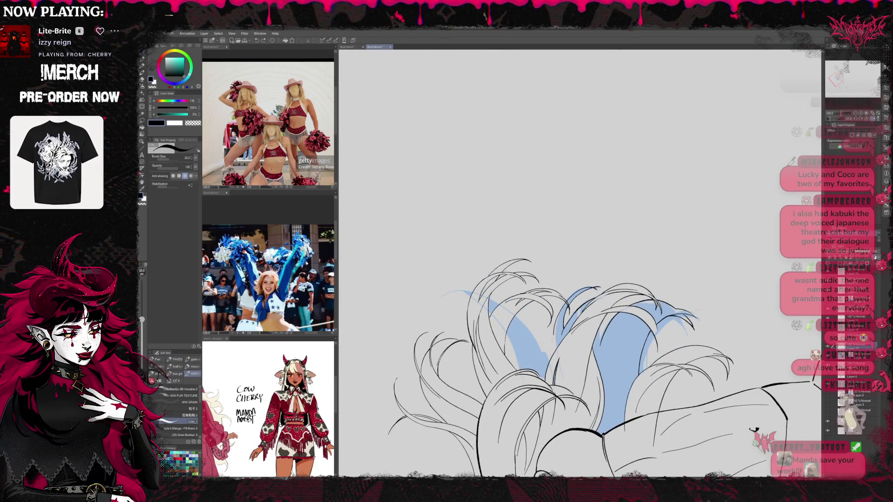
left_click_drag(578, 317, 606, 277)
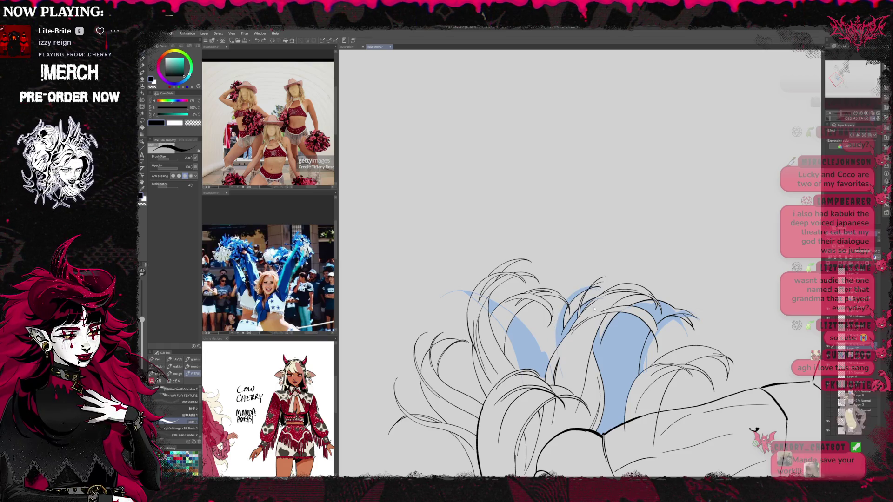
key("ctrl+z")
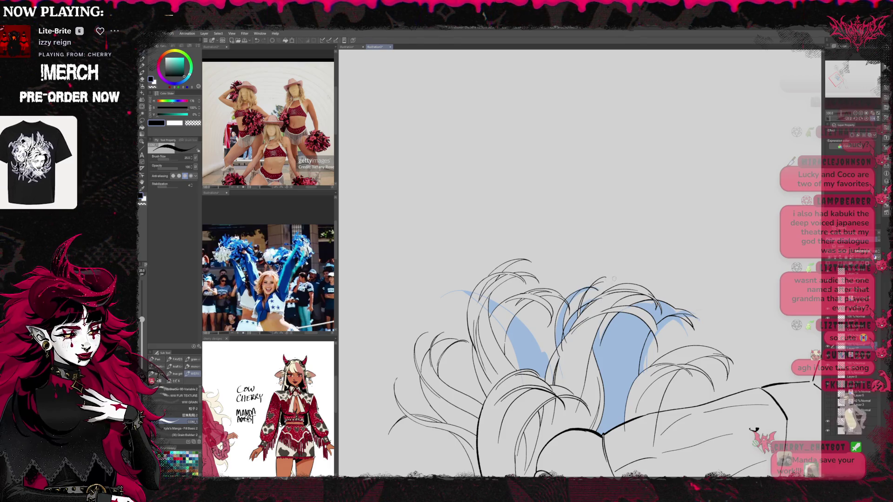
scroll(614, 278, "down", 5)
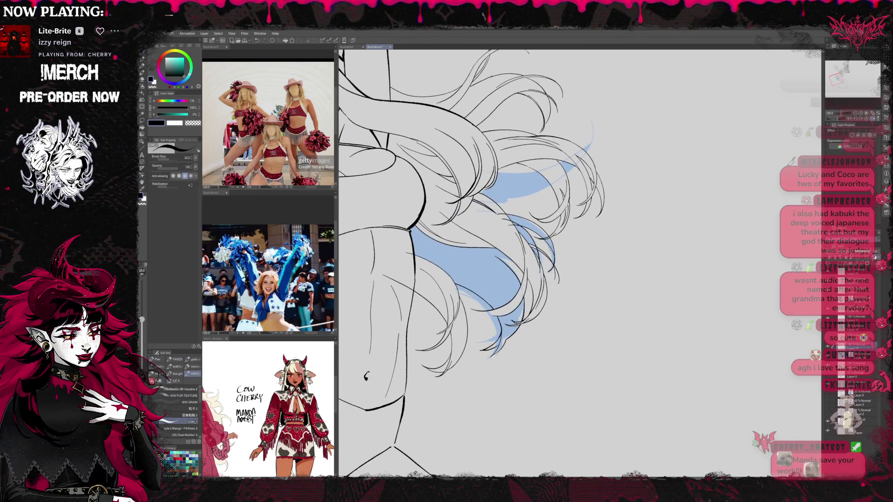
left_click_drag(628, 260, 699, 284)
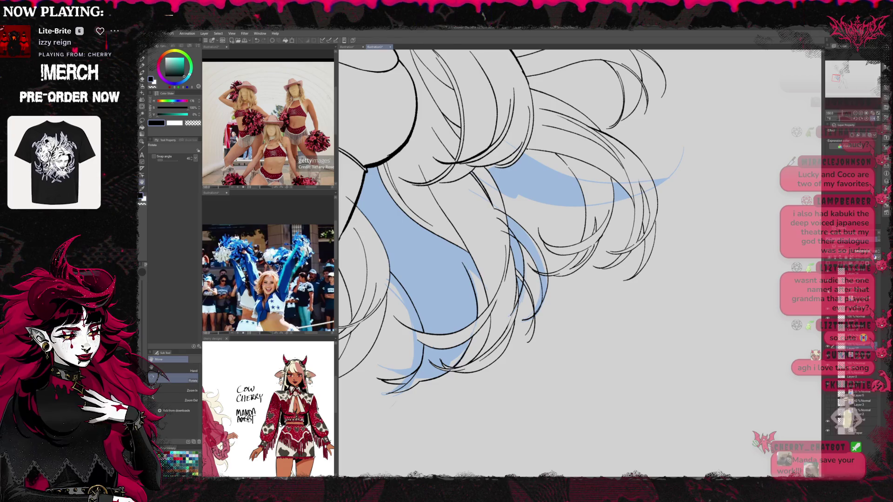
Erase the overhanging hair strand ends beside the torso
key("e")
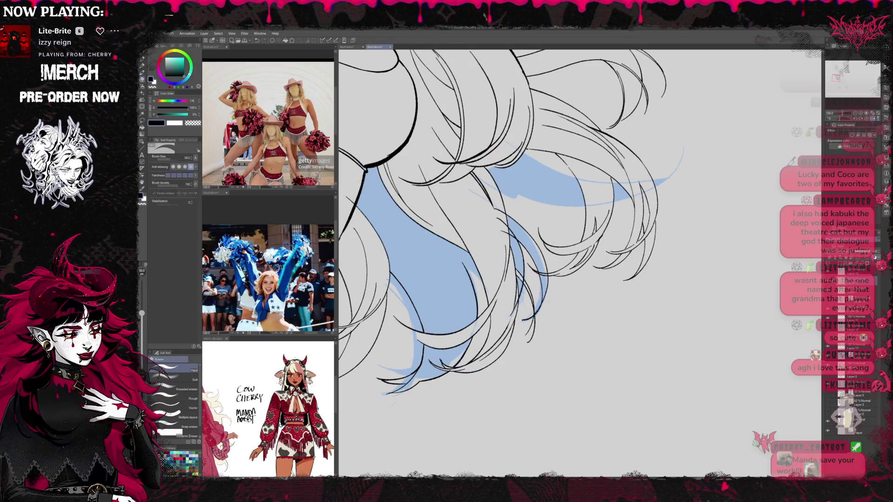
left_click_drag(523, 278, 526, 345)
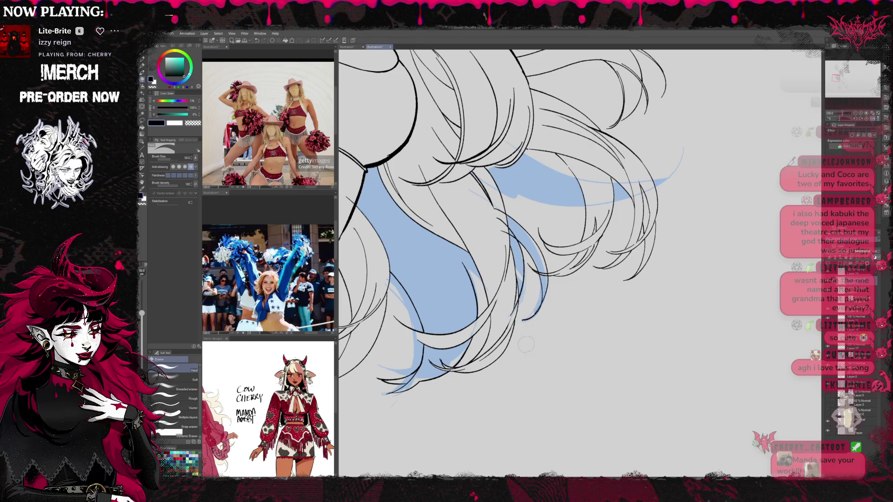
key("r")
left_click_drag(612, 275, 630, 304)
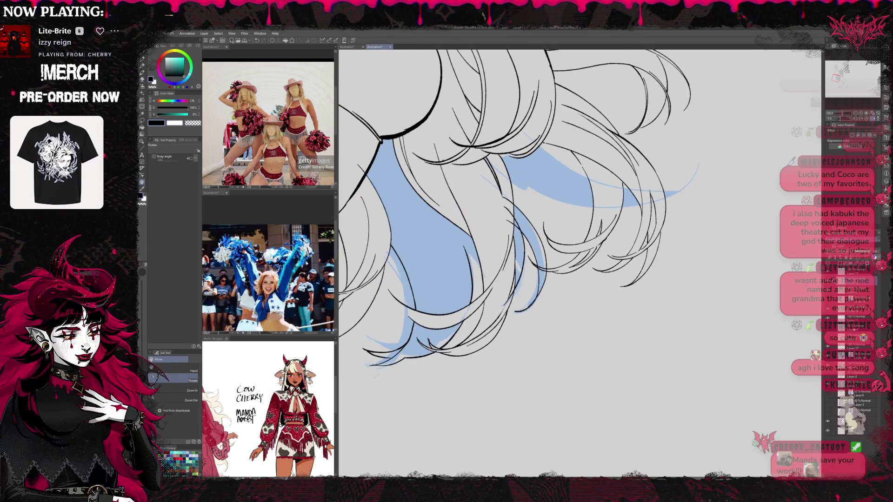
left_click_drag(512, 224, 495, 277)
key("e")
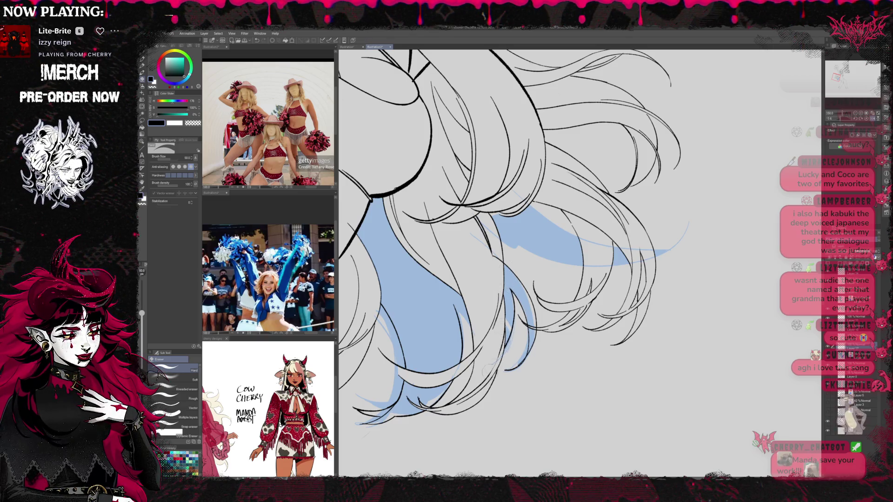
scroll(559, 299, "up", 1)
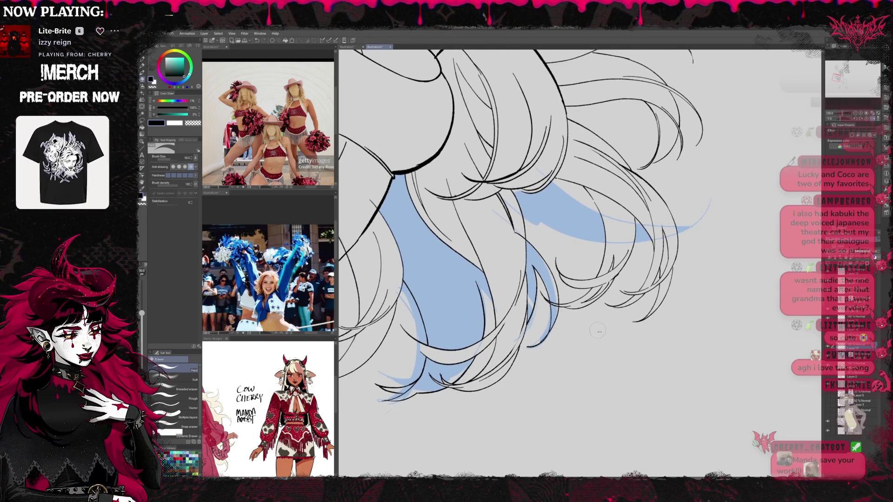
scroll(563, 307, "up", 1)
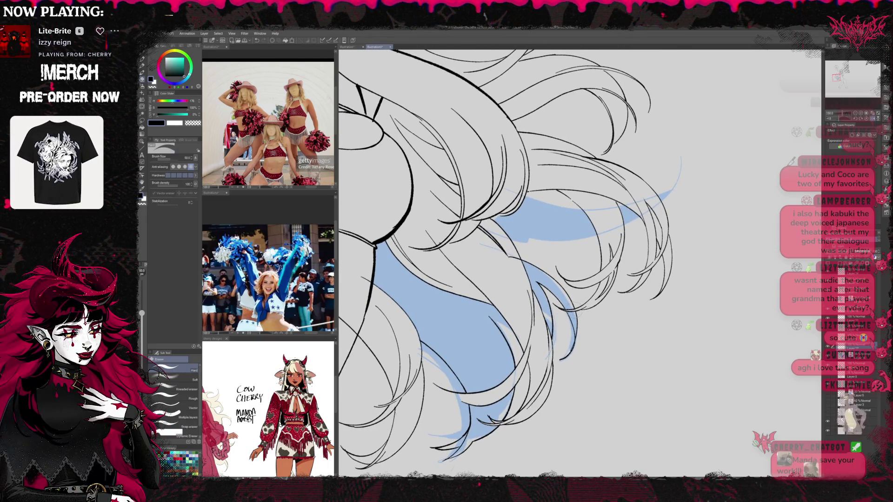
Ink new dark hair strands along the hair edge next to the torso
key("p")
mouse_move(589, 316)
left_mouse_down()
mouse_move(504, 223)
mouse_move(586, 196)
mouse_move(619, 214)
mouse_move(644, 250)
mouse_move(632, 298)
mouse_move(595, 321)
mouse_move(470, 222)
left_mouse_up()
key("e")
key("r")
key("e")
key("p")
left_click_drag(455, 270, 479, 213)
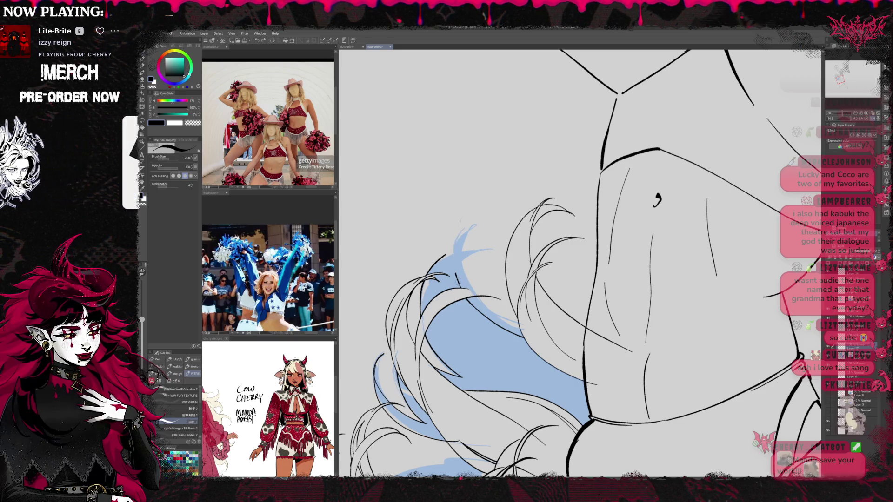
mouse_move(456, 297)
left_mouse_down()
mouse_move(471, 222)
mouse_move(455, 281)
left_mouse_up()
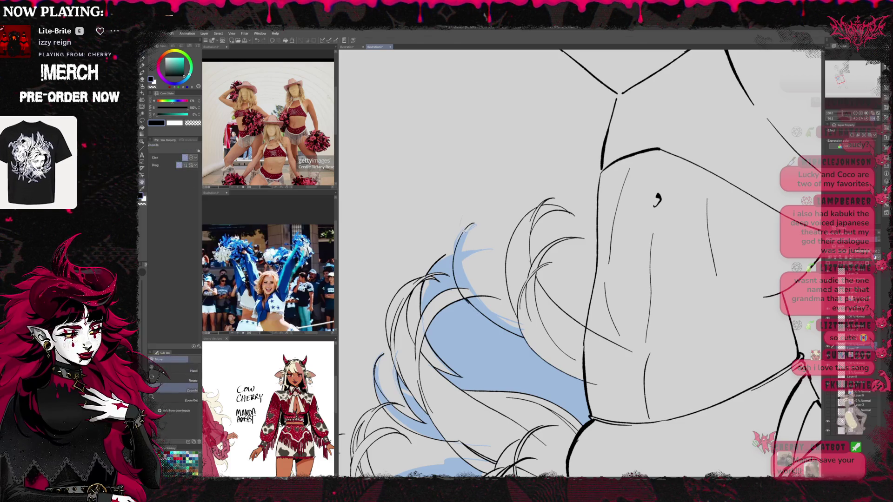
Zoom in closely on the blue hair shape
key("ctrl+space")
left_click(456, 281)
left_click(458, 282)
left_click(458, 282)
left_click(459, 282)
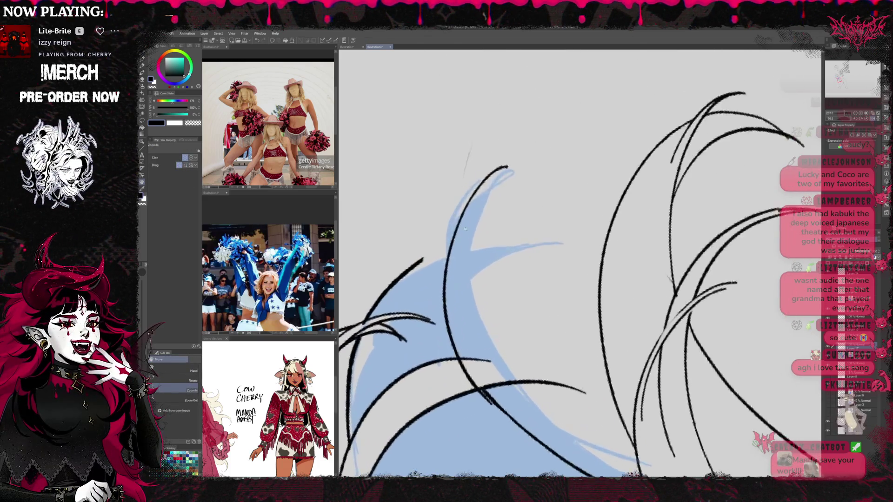
left_click(458, 270)
left_click(458, 256)
scroll(598, 93, "down", 5)
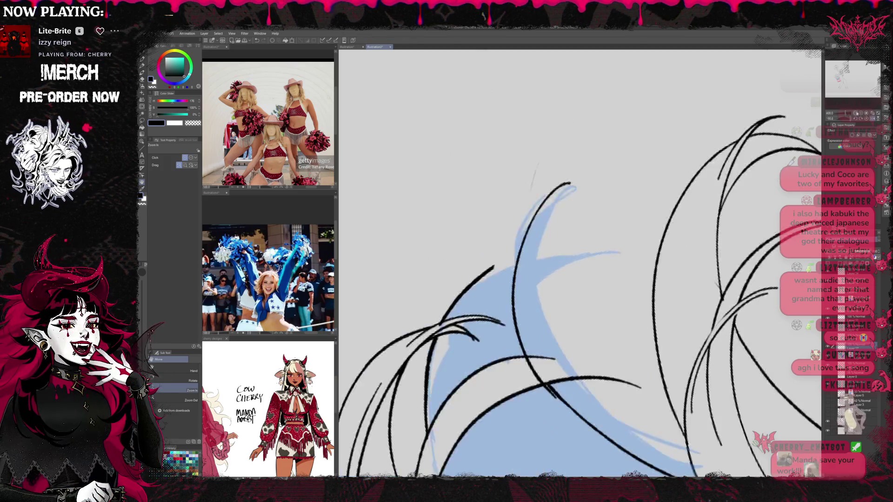
scroll(598, 93, "up", 2)
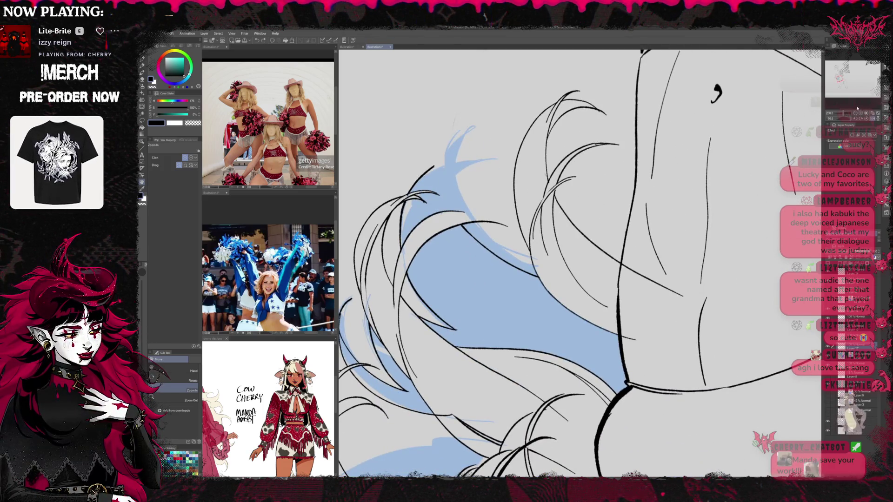
scroll(469, 204, "down", 3)
key("p")
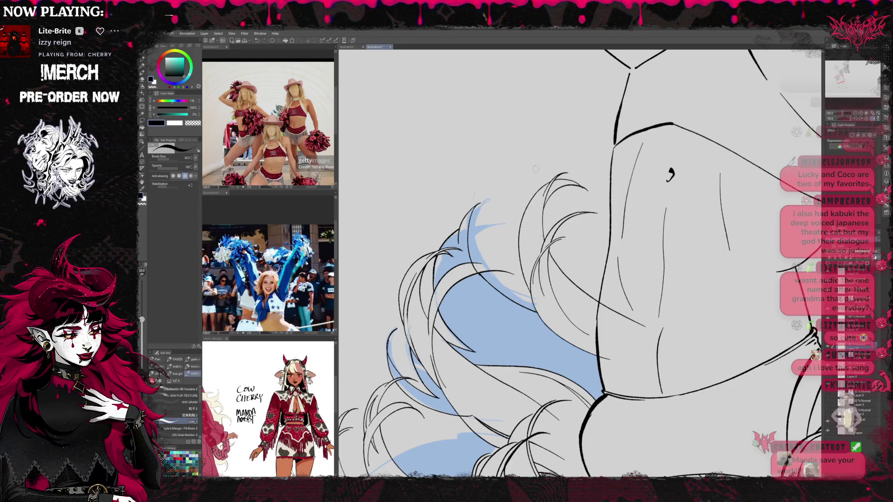
On a new layer, paint blue guide strokes along the hair's left edge
key("r")
left_click_drag(547, 153, 446, 232)
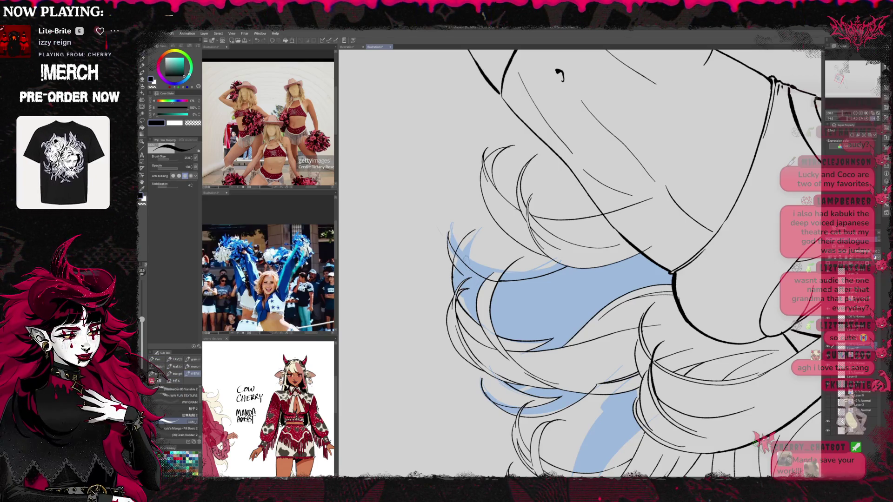
key("ctrl+shift+n")
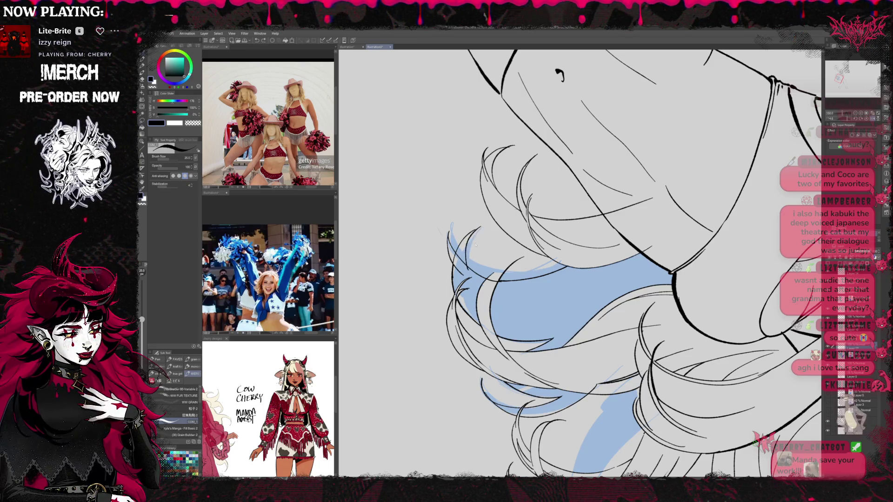
mouse_move(467, 275)
left_mouse_down()
mouse_move(474, 230)
mouse_move(483, 227)
left_mouse_up()
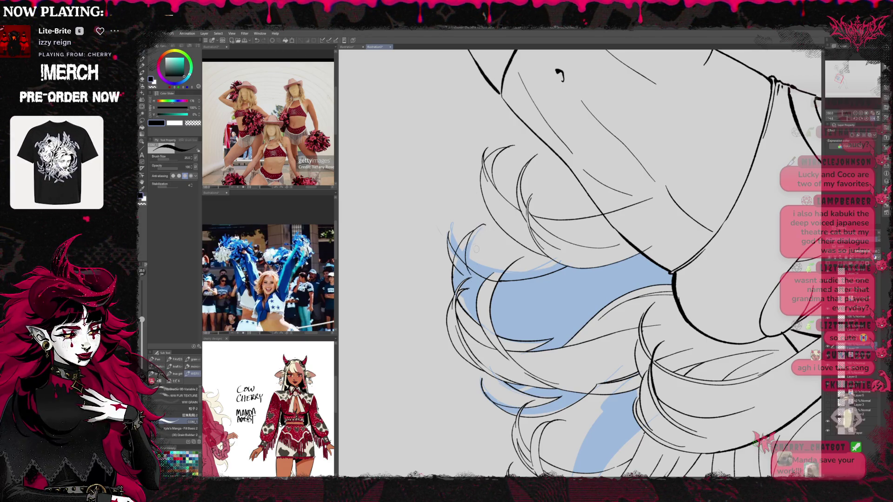
Ink a long strand down the lower hair, redrawing the misplaced first attempt
key("e")
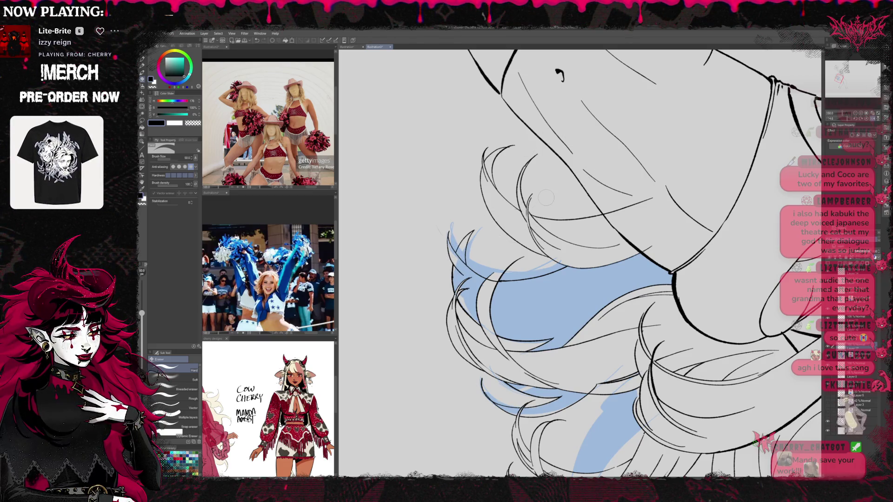
mouse_move(615, 269)
left_mouse_down()
mouse_move(340, 219)
mouse_move(628, 276)
mouse_move(603, 123)
mouse_move(507, 239)
left_mouse_up()
key("p")
key("r")
key("p")
mouse_move(527, 181)
left_mouse_down()
mouse_move(495, 295)
mouse_move(542, 356)
left_mouse_up()
key("ctrl+z")
mouse_move(527, 181)
left_mouse_down()
mouse_move(539, 365)
mouse_move(500, 236)
mouse_move(540, 364)
left_mouse_up()
Ink thin strands in the lower hair and along the blue sketch edge
key("ctrl+z")
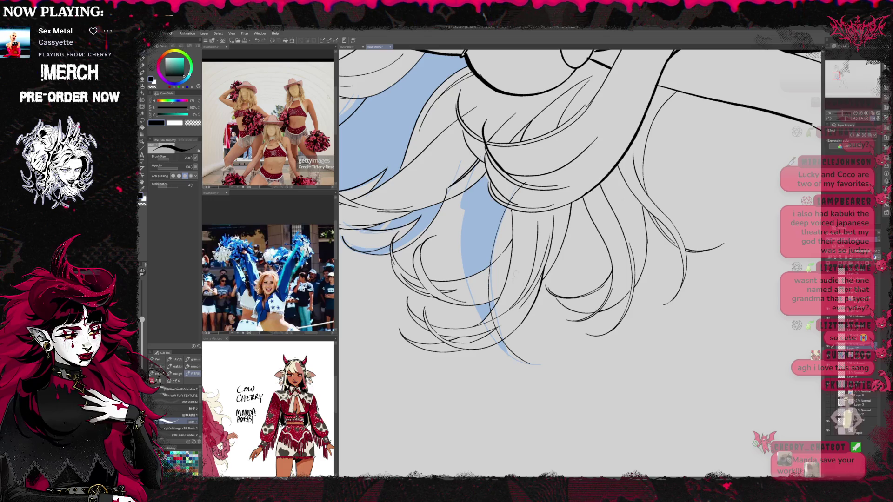
left_click_drag(464, 193, 454, 266)
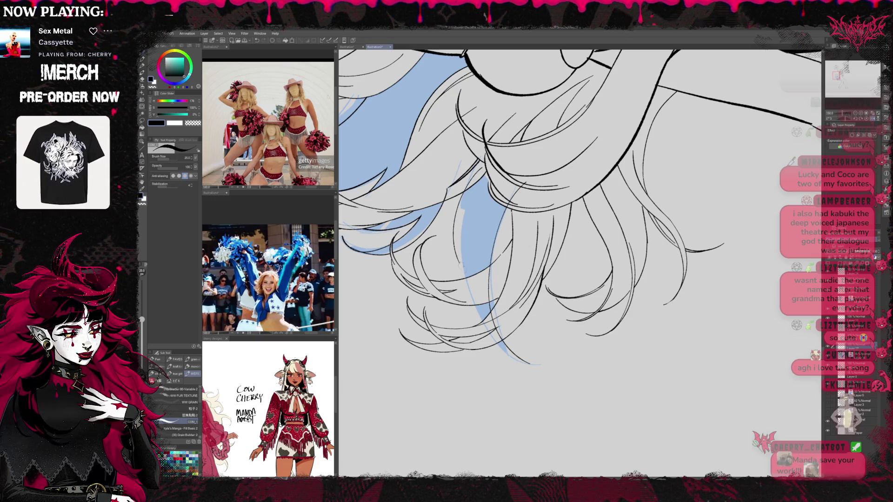
left_click_drag(457, 228, 468, 202)
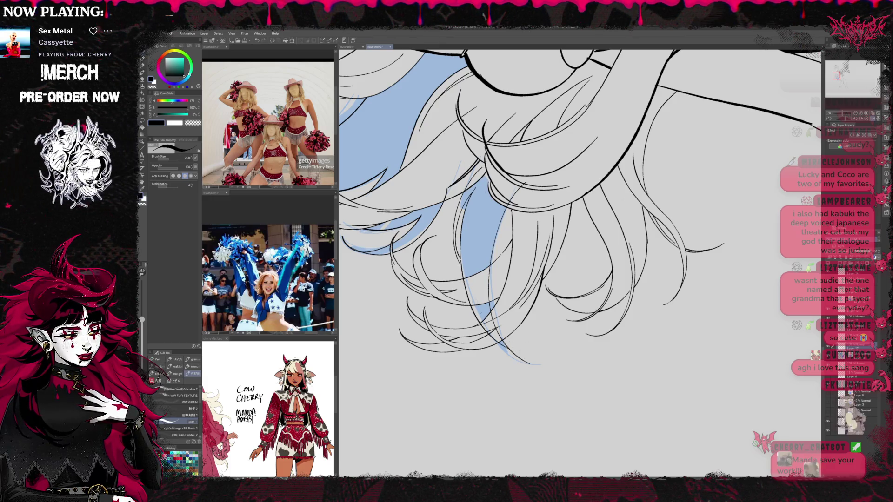
left_click_drag(461, 261, 514, 356)
Rotate and pan over the lower hair ends, then zoom out to the whole figure
key("e")
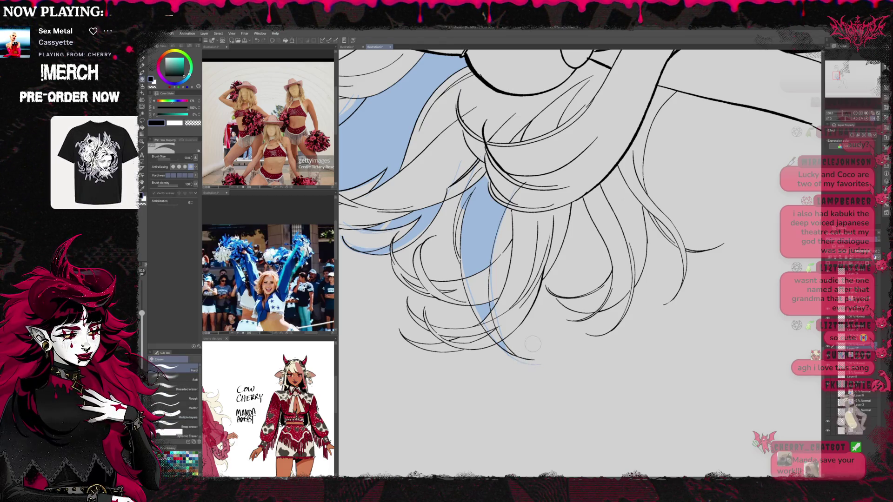
key("r")
left_click_drag(512, 361, 522, 172)
key("p")
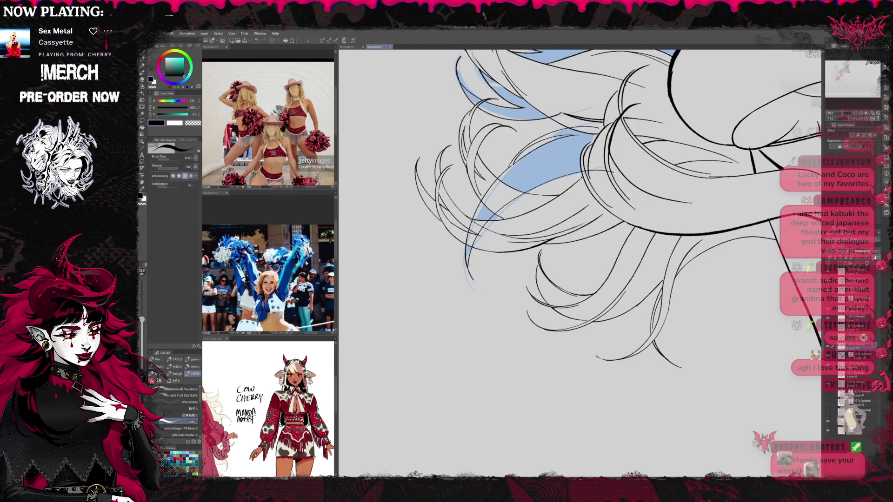
key("e")
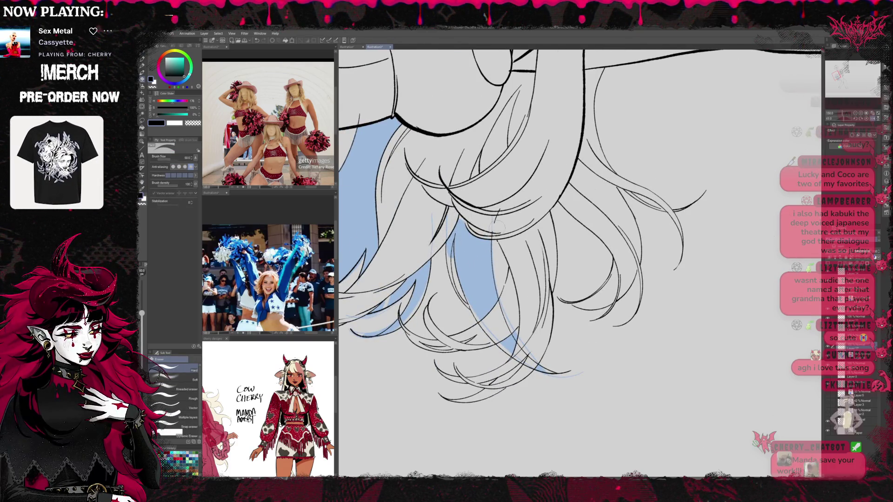
left_click_drag(535, 232, 559, 202)
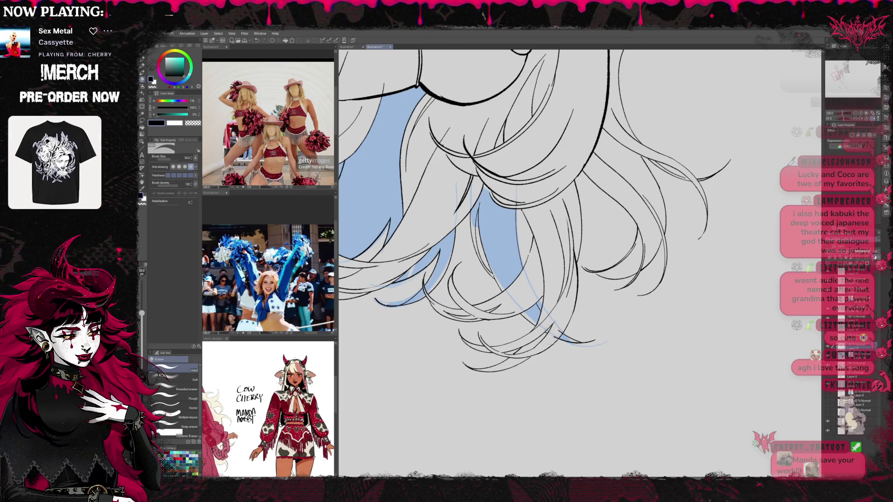
left_click_drag(535, 233, 568, 269)
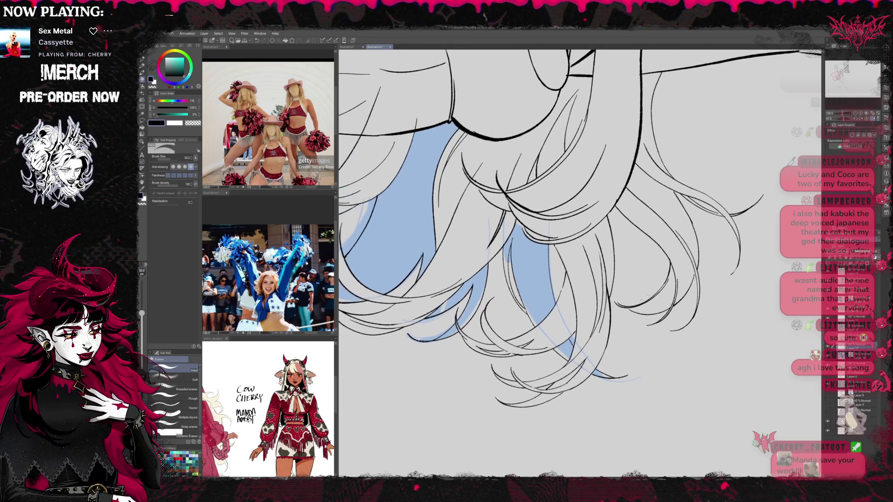
left_click(866, 119)
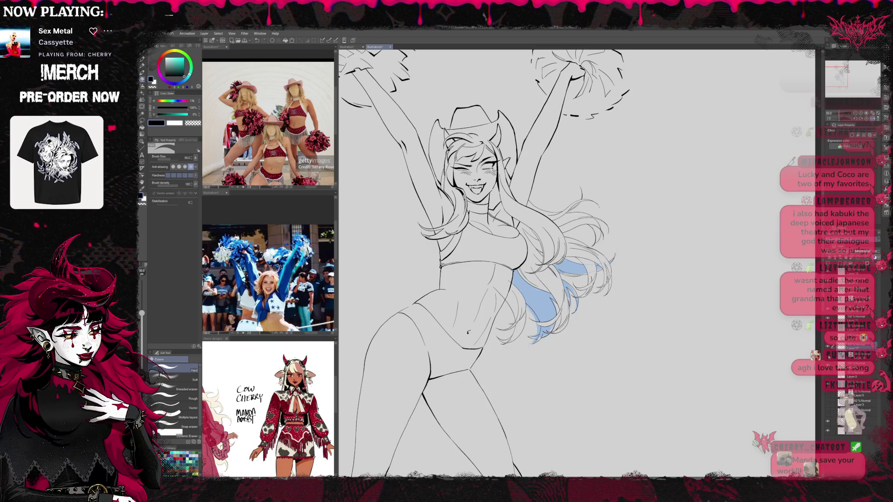
Hide the blue sketch layer and inspect the face and torso, then return upright
key("ctrl+z")
key("ctrl+plus")
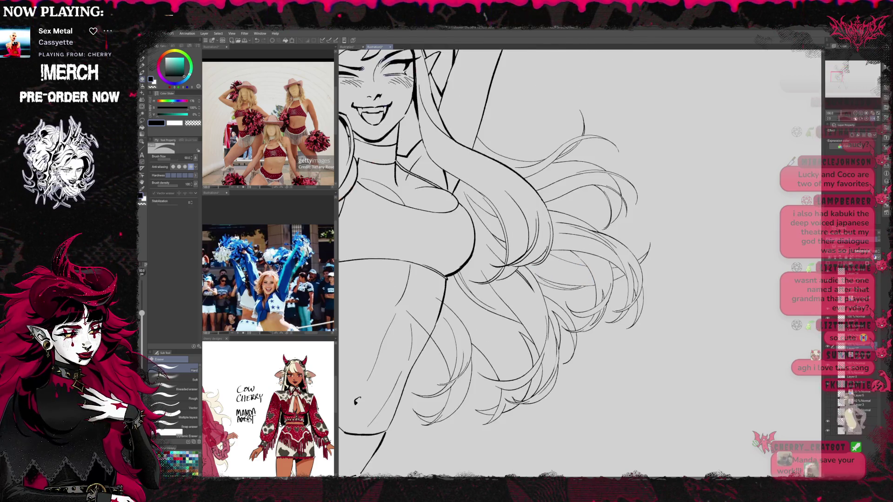
key("r")
mouse_move(519, 327)
left_mouse_down()
mouse_move(447, 283)
mouse_move(443, 296)
left_mouse_up()
key("p")
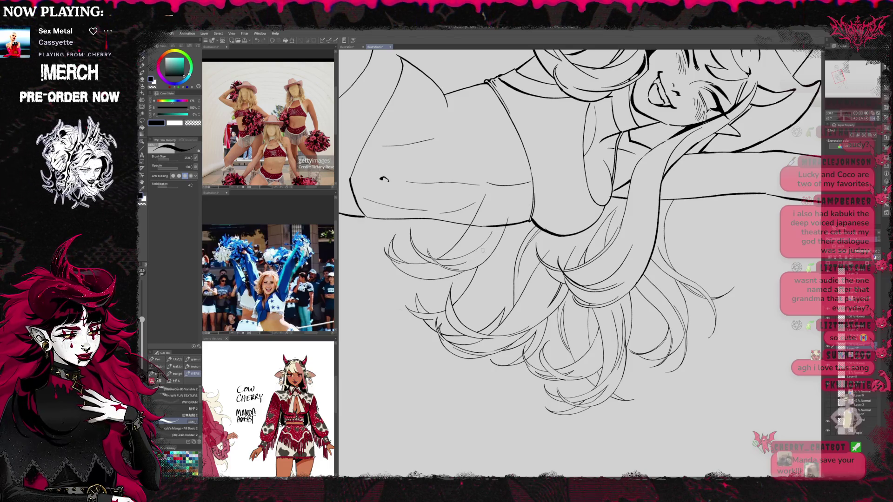
key("r")
key("ctrl+@")
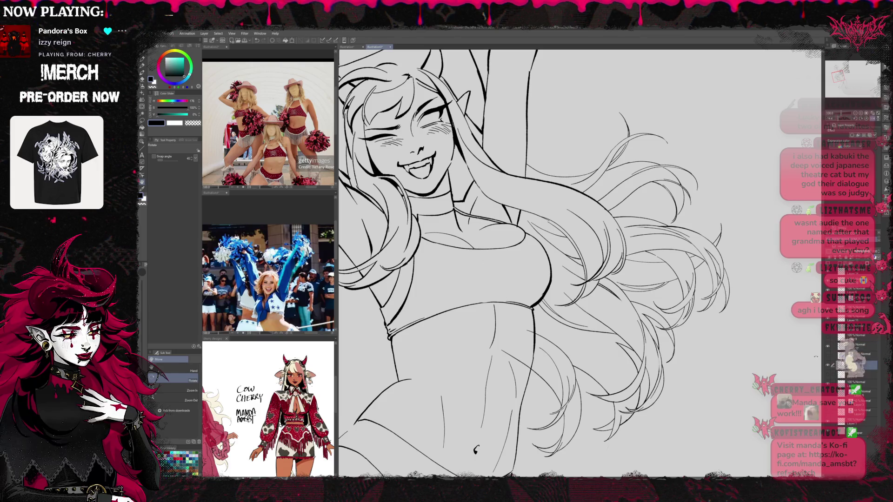
key("e")
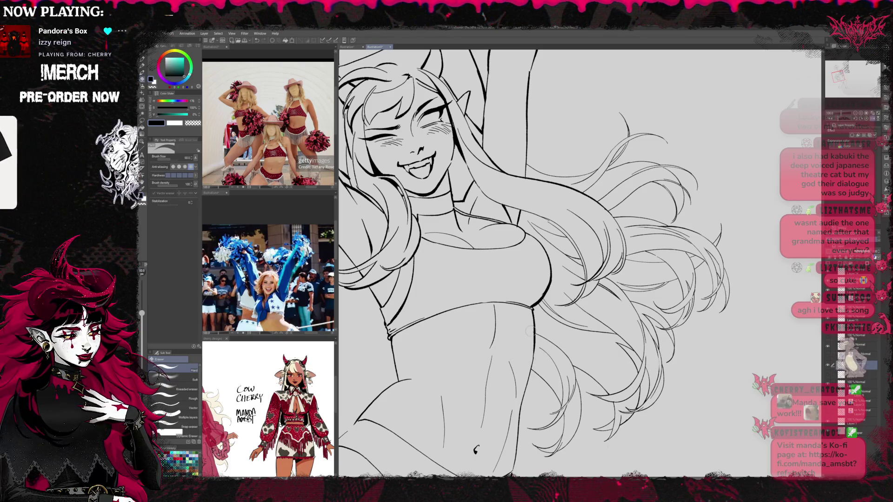
key("ctrl+minus")
key("minus")
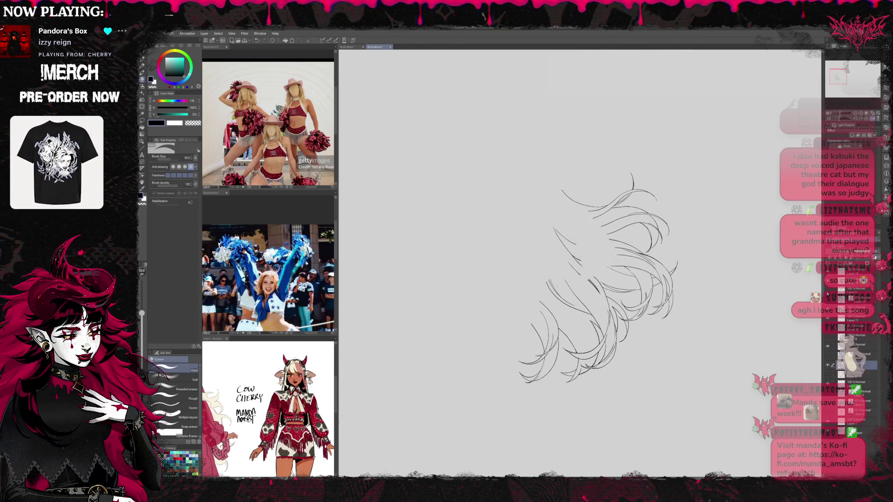
Show the line art layer again and select Layer 17
left_click(827, 289)
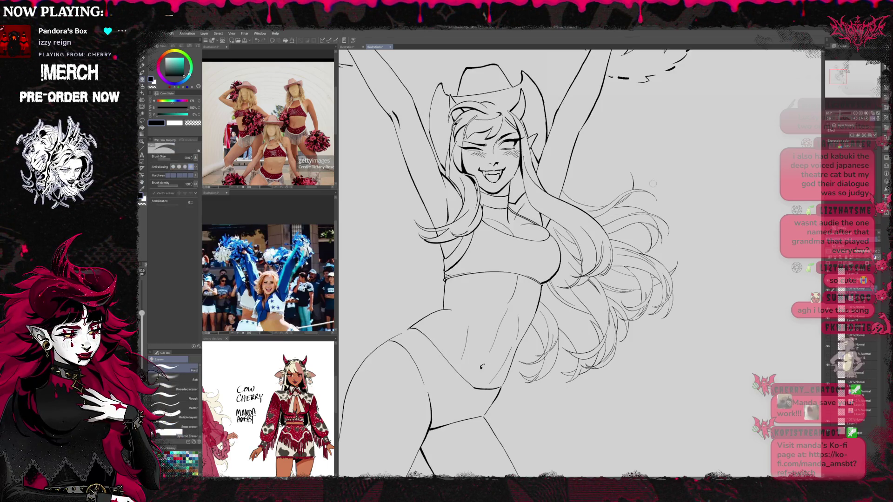
key("ctrl+minus")
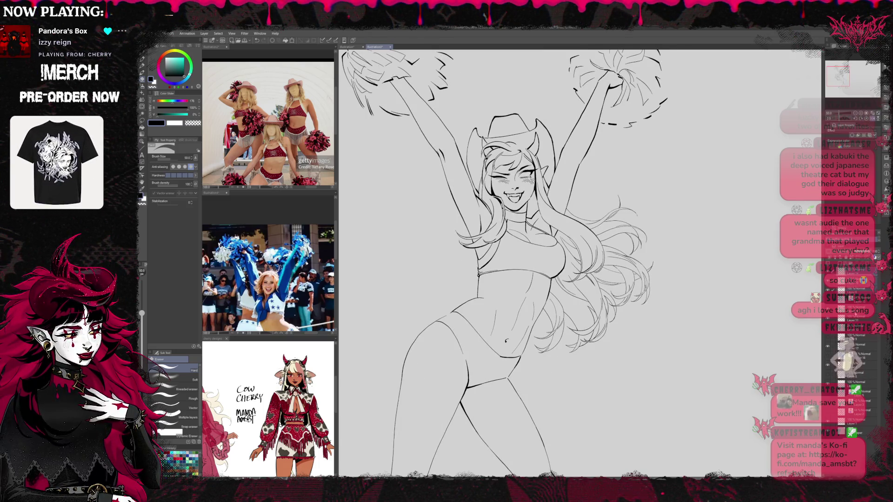
left_click(856, 345)
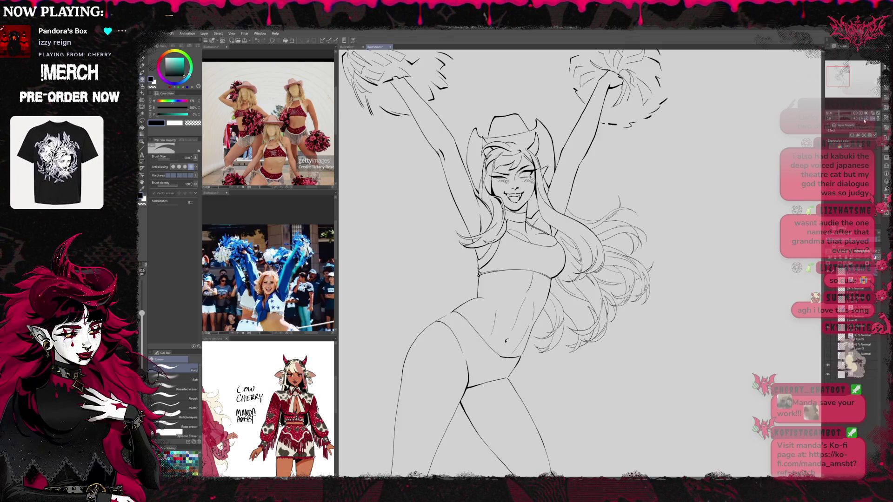
key("ctrl+minus")
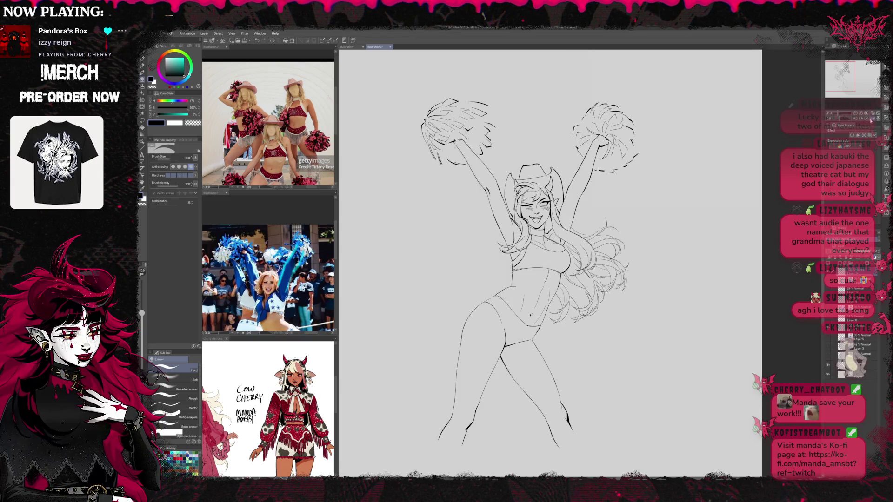
Zoom out to the whole figure and display the faint loose scribble sketch layer
left_click_drag(844, 113, 858, 114)
left_click(855, 114)
left_click(855, 114)
left_click(855, 115)
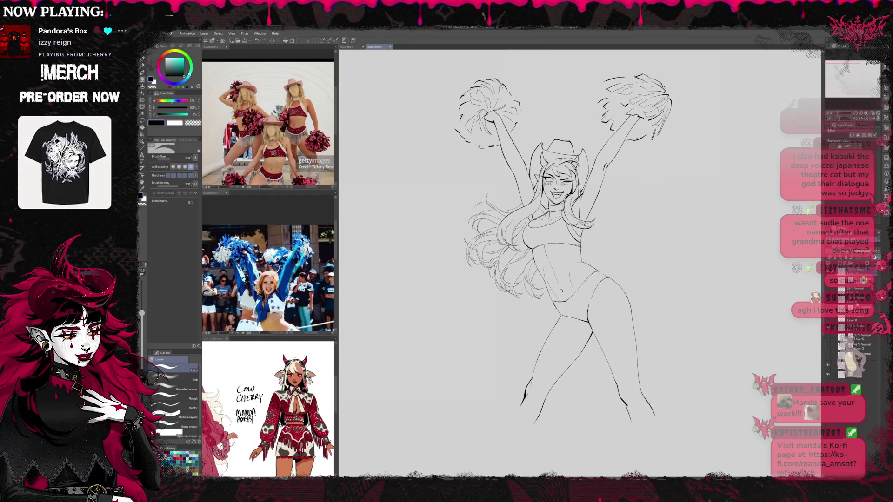
left_click(828, 348)
left_click(828, 348)
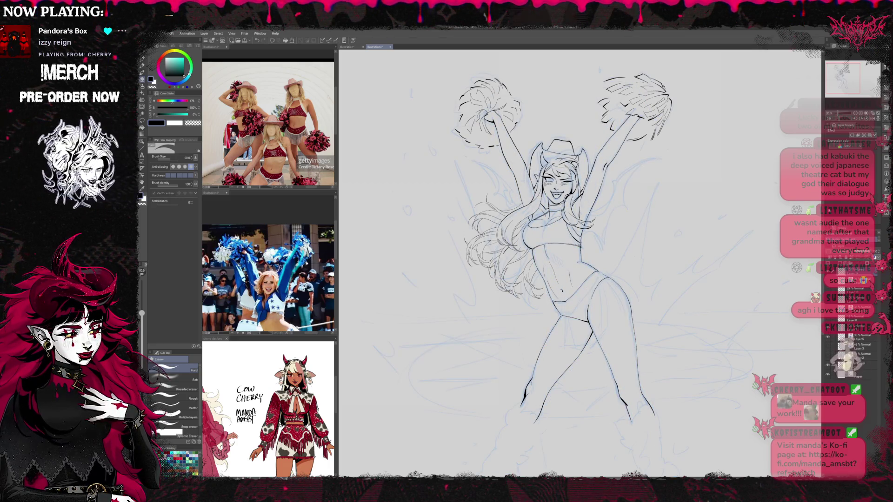
On a new layer, trace the right bat wing's curved edges in black ink
scroll(719, 239, "up", 3)
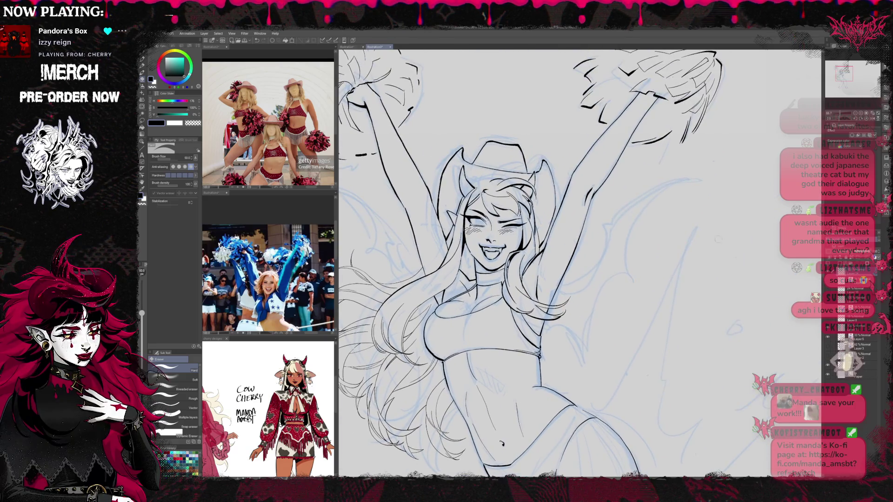
key("ctrl+shift+n")
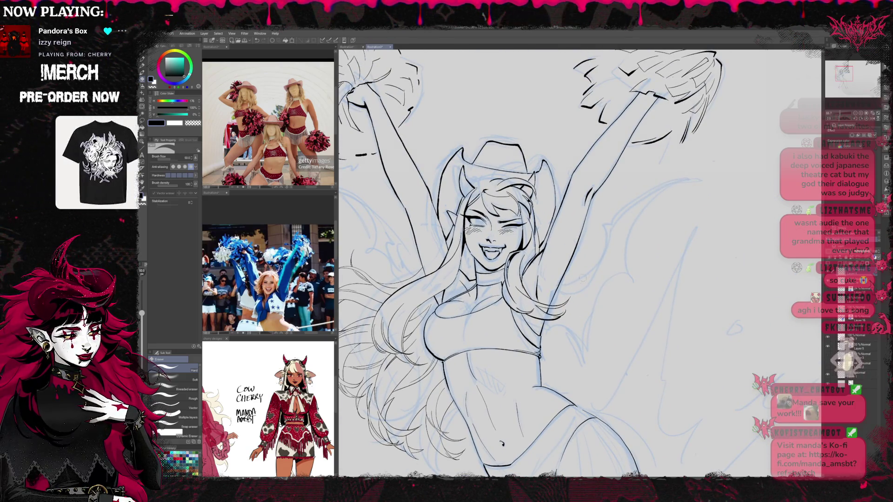
key("p")
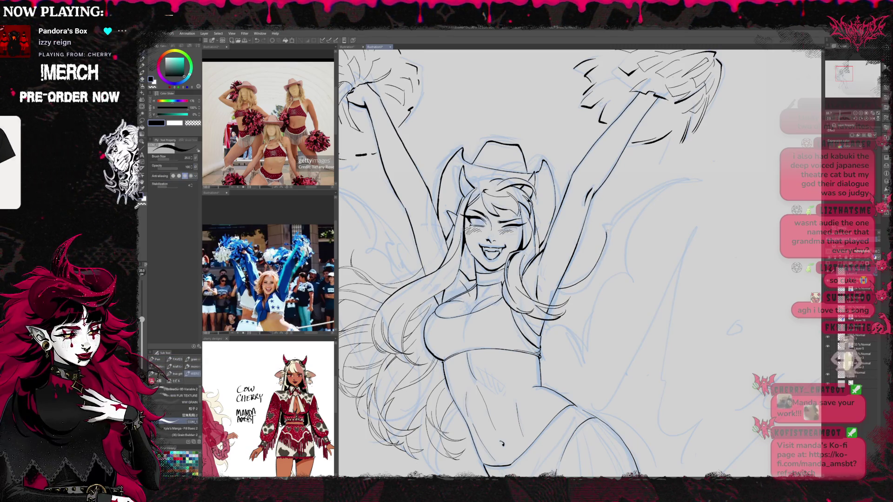
left_click_drag(609, 224, 689, 183)
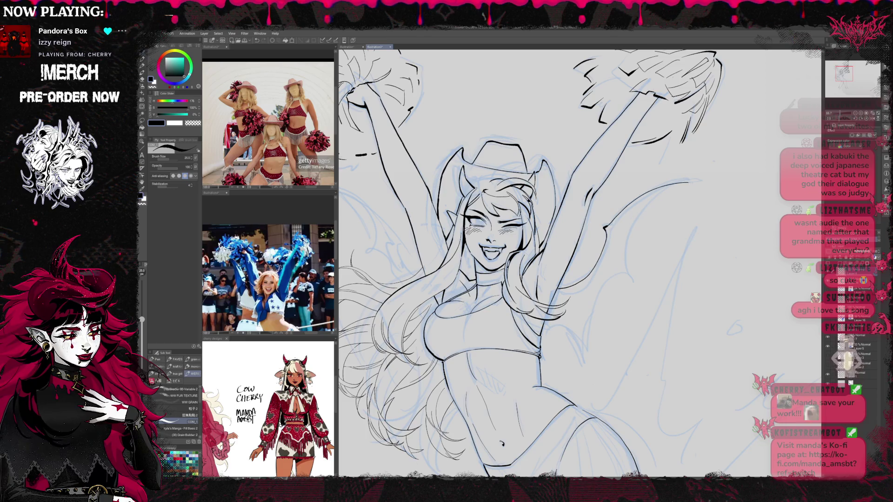
left_click_drag(691, 225, 661, 178)
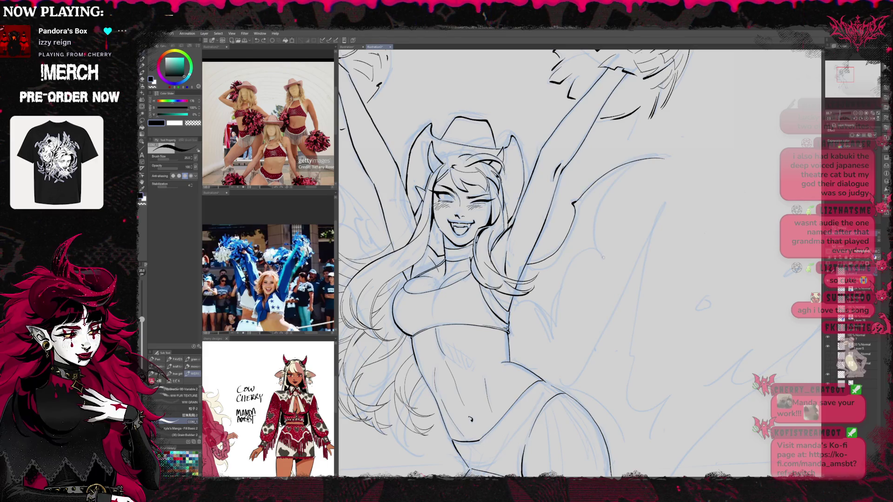
left_click_drag(664, 158, 673, 160)
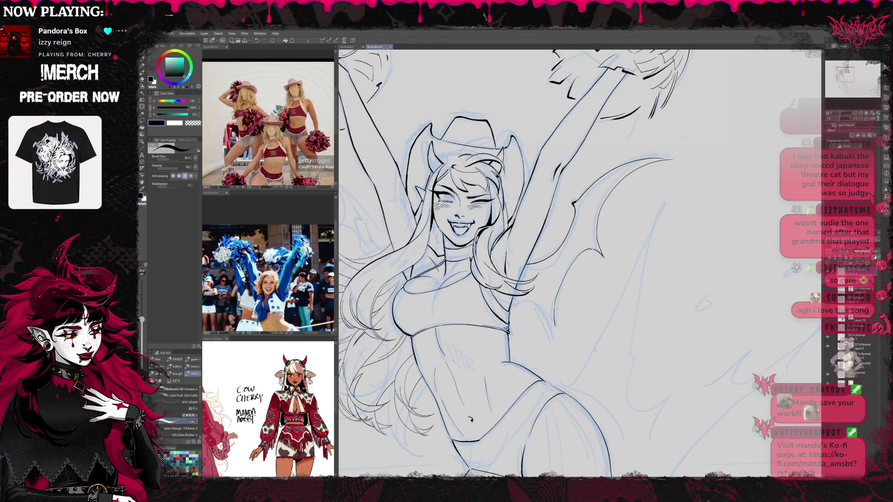
left_click_drag(516, 312, 547, 301)
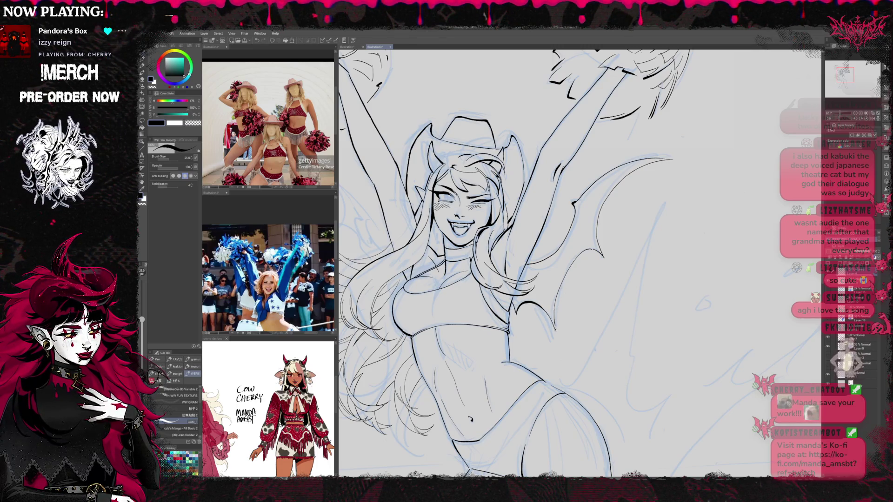
left_click_drag(620, 241, 684, 237)
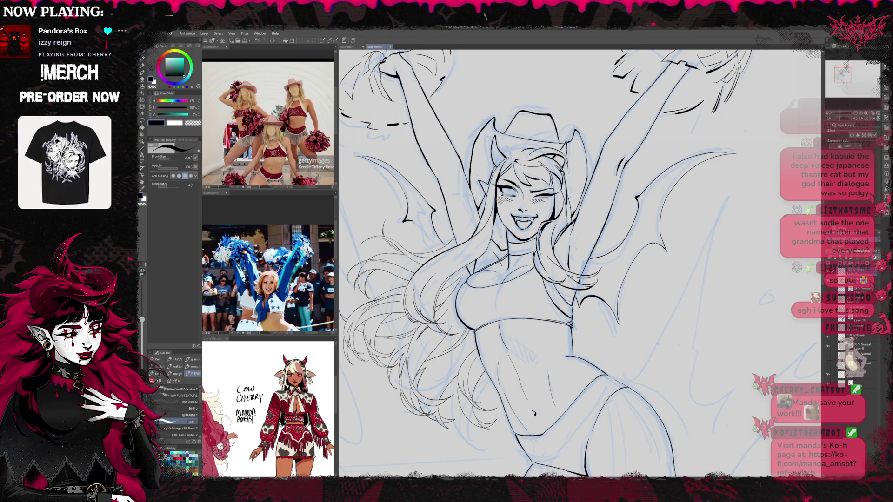
key("e")
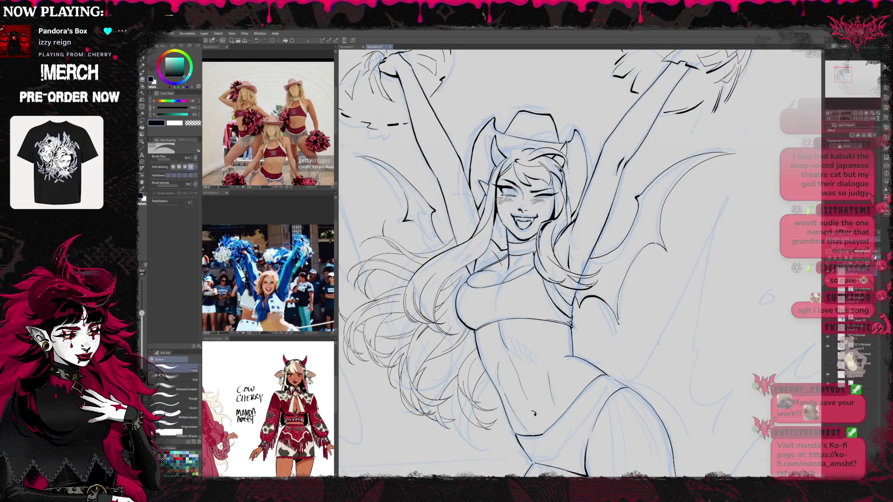
key("p")
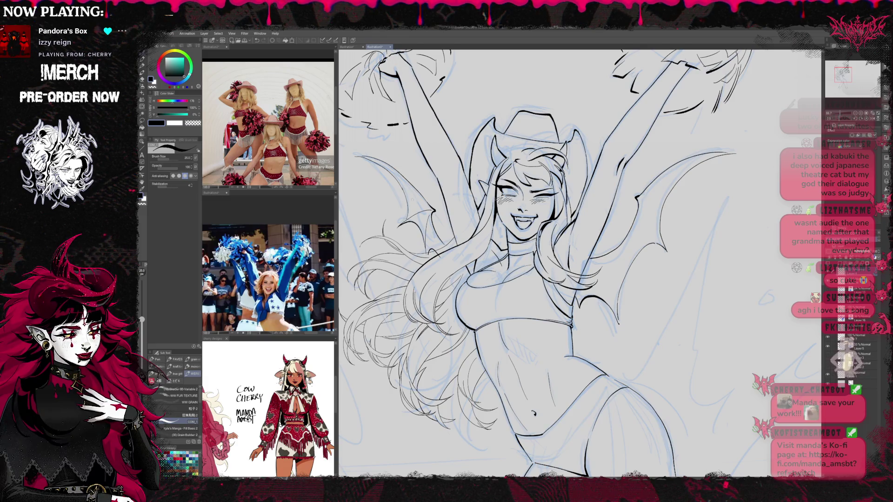
Ink one long hair strand beside the face on a turned canvas, then restore it upright
key("r")
mouse_move(406, 199)
left_mouse_down()
mouse_move(390, 320)
mouse_move(535, 453)
mouse_move(723, 396)
mouse_move(775, 274)
left_mouse_up()
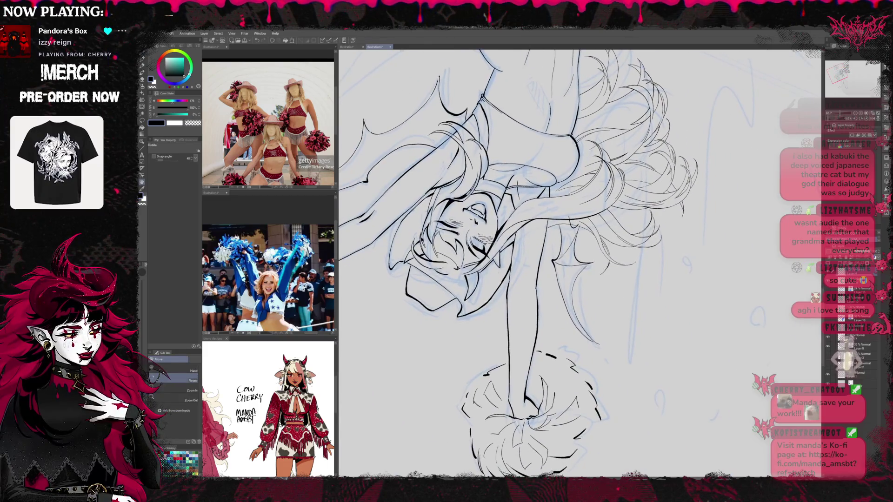
key("e")
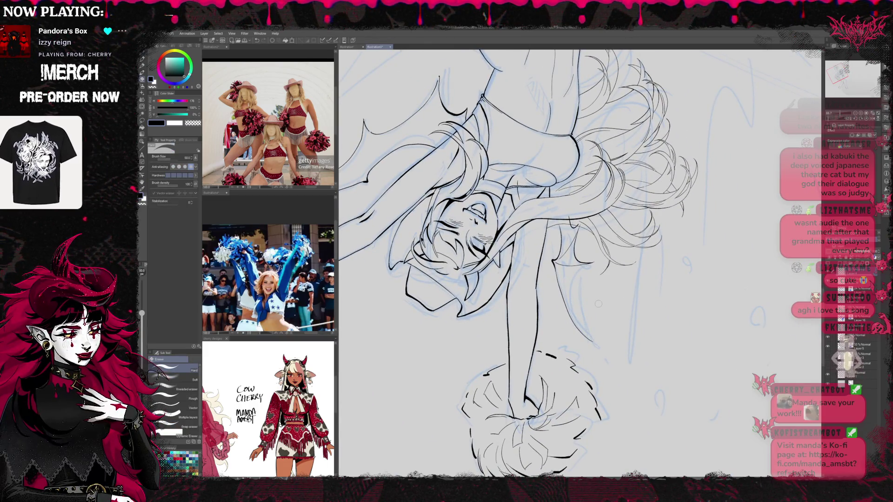
key("p")
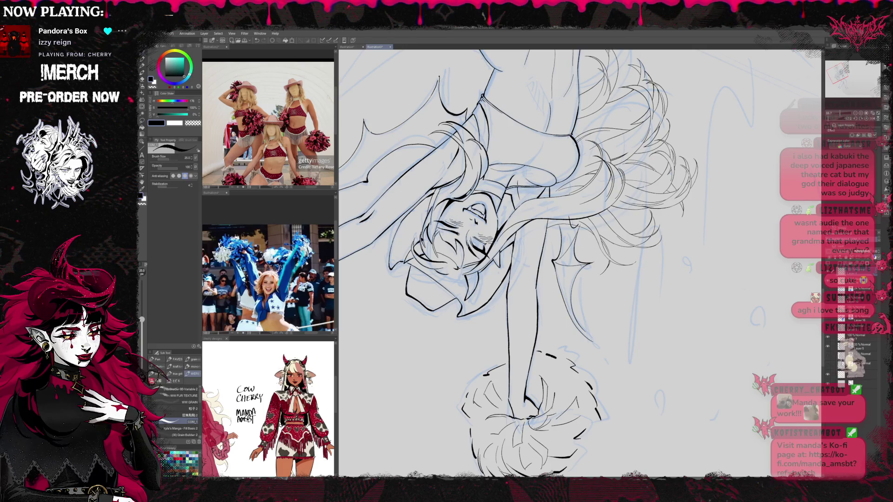
left_click_drag(568, 263, 592, 338)
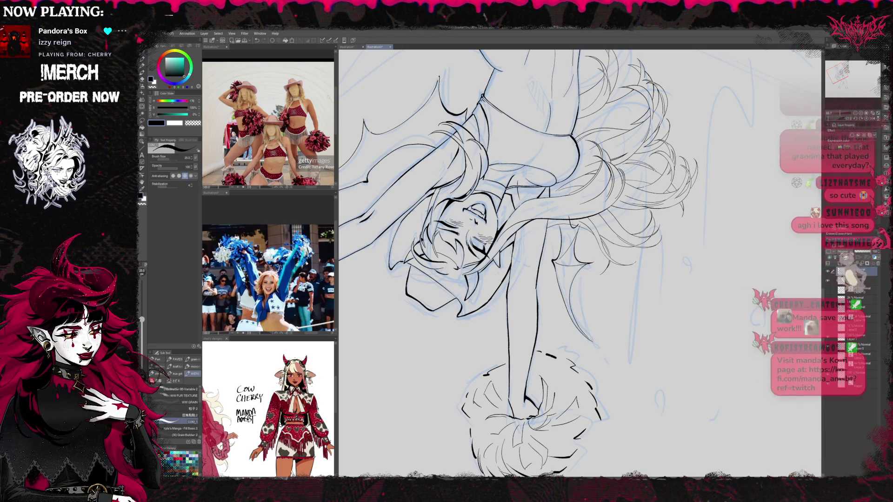
key("r")
left_click_drag(577, 260, 502, 196)
key("e")
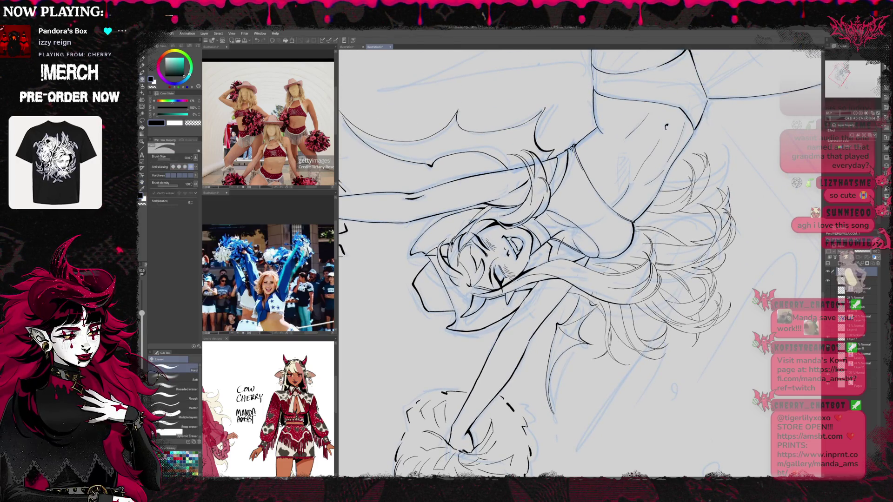
key("r")
mouse_move(556, 173)
left_mouse_down()
mouse_move(665, 241)
mouse_move(520, 470)
left_mouse_up()
key("p")
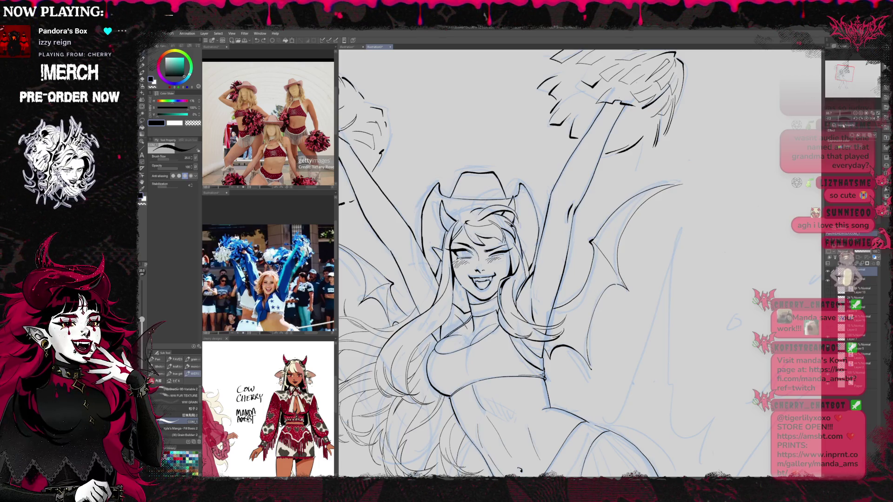
Ink short strokes along the bat wing edge, redrawing one, then zoom out fully
mouse_move(479, 265)
left_mouse_down()
mouse_move(688, 279)
mouse_move(581, 289)
mouse_move(574, 270)
left_mouse_up()
left_click_drag(465, 238, 462, 288)
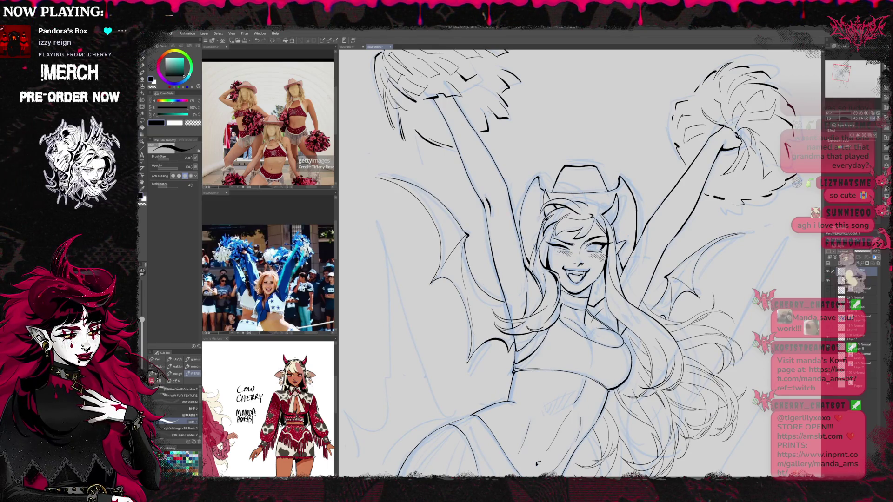
key("ctrl+z")
left_click_drag(467, 239, 461, 291)
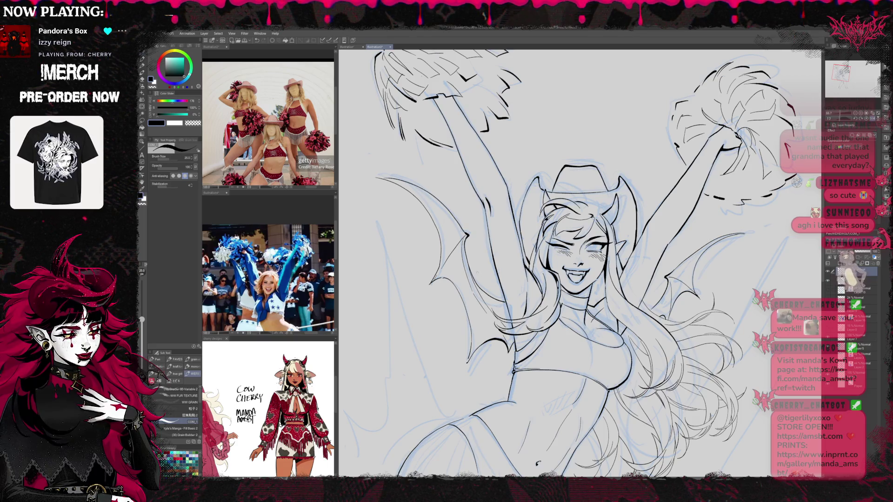
left_click_drag(464, 253, 465, 320)
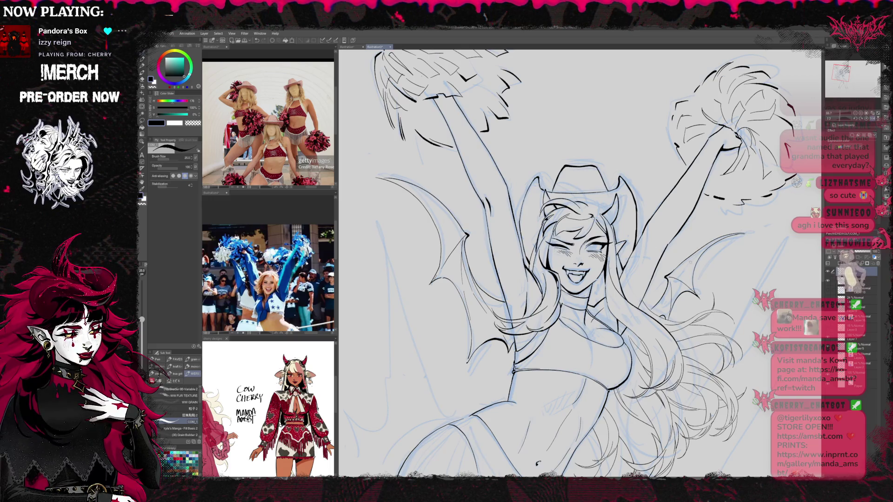
left_click_drag(577, 267, 542, 261)
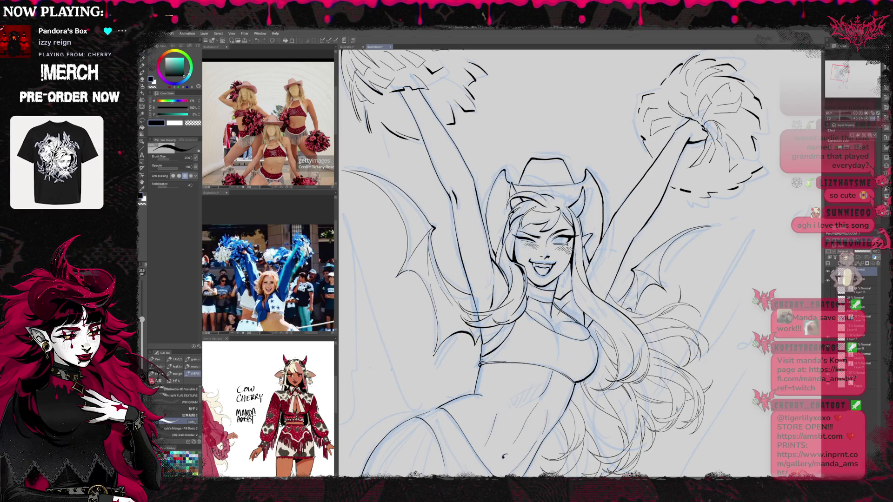
key("ctrl+minus")
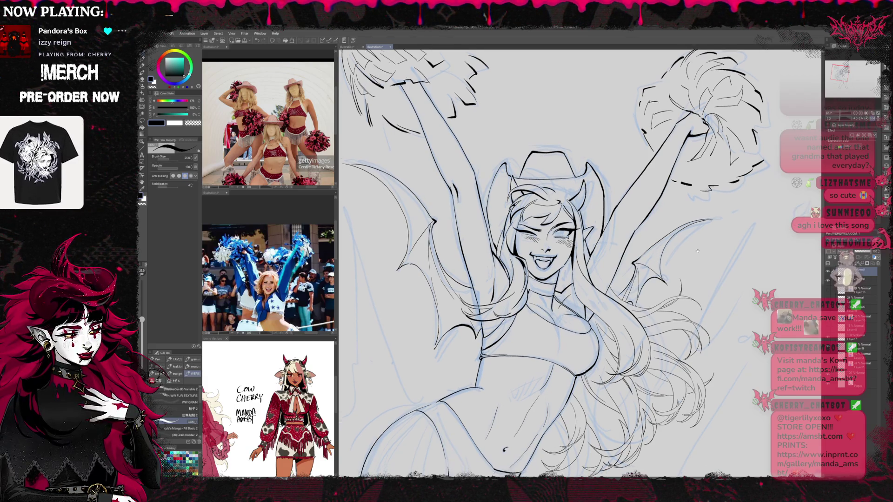
key("ctrl+minus")
key("ctrl+minus")
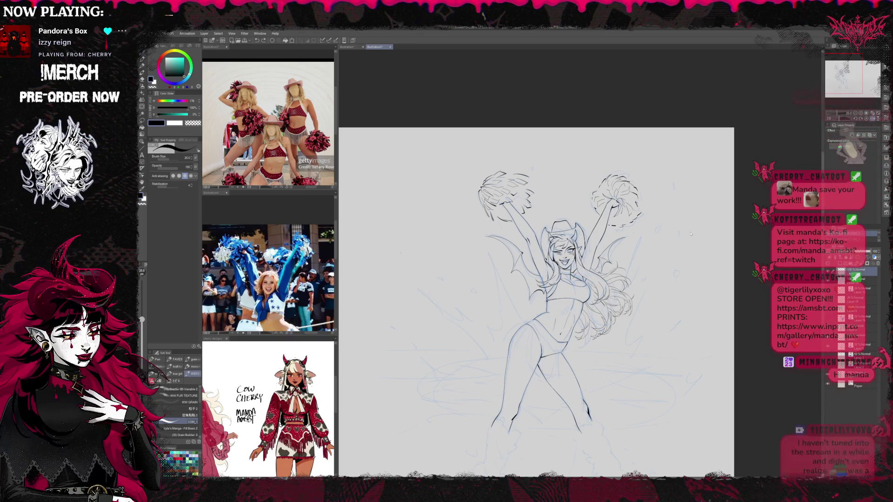
Push the right-side hair and wing lines into a new curve with Liquify (size 500, strength 20)
key("r")
key("e")
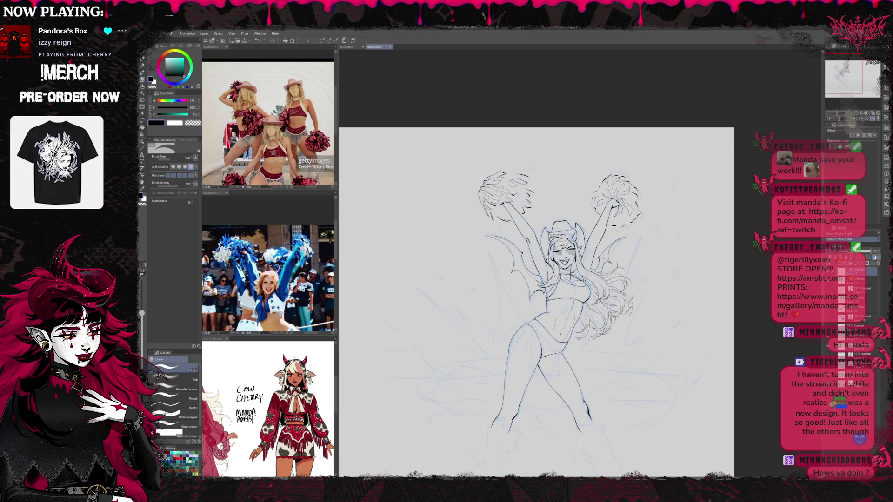
key("p")
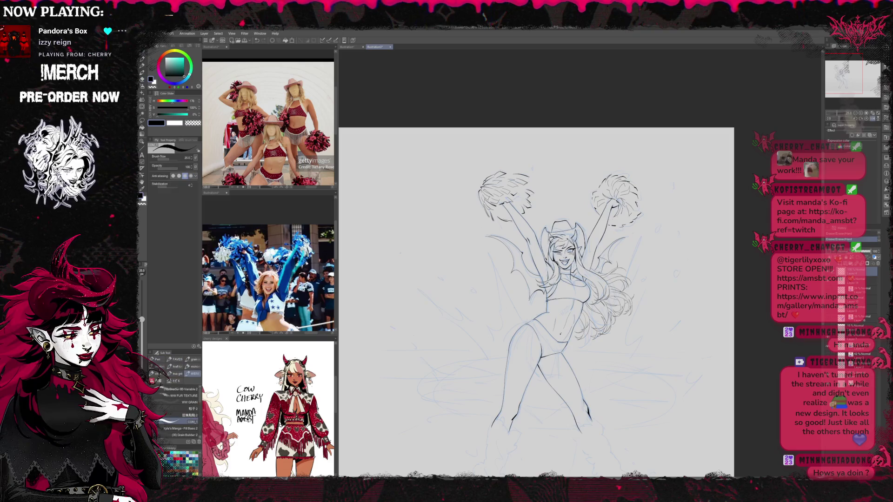
key("e")
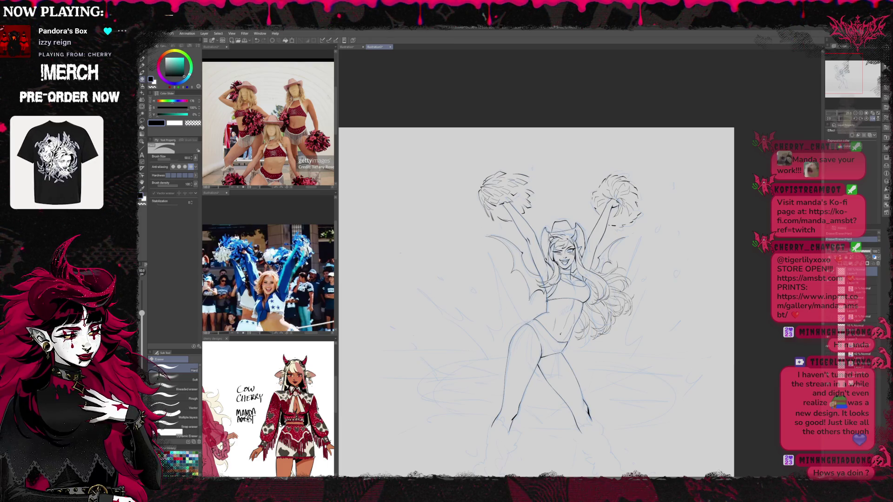
key("p")
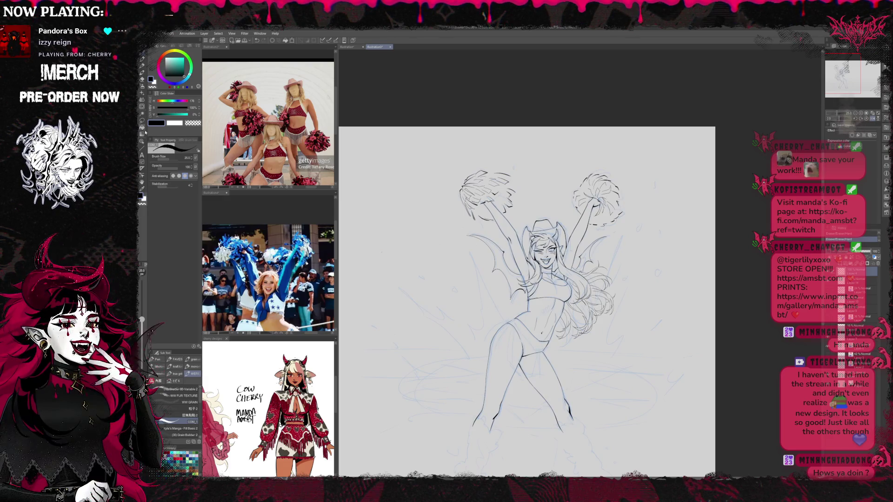
left_click(142, 107)
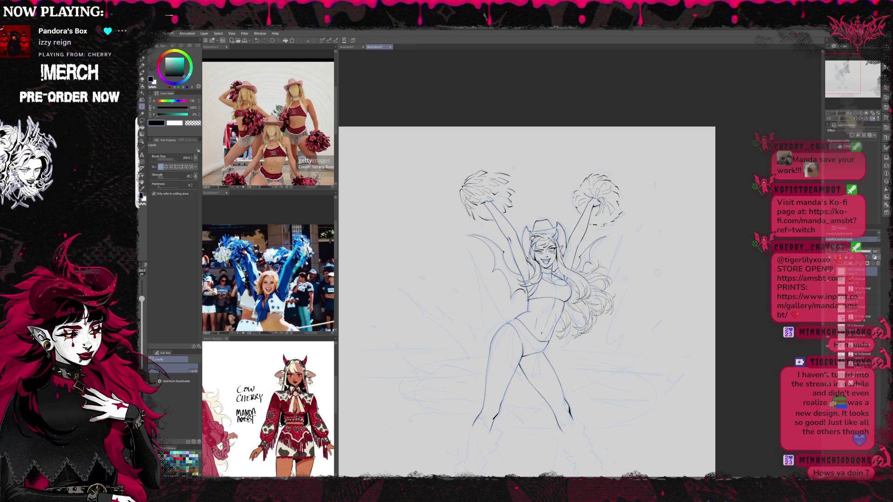
left_click_drag(600, 254, 591, 261)
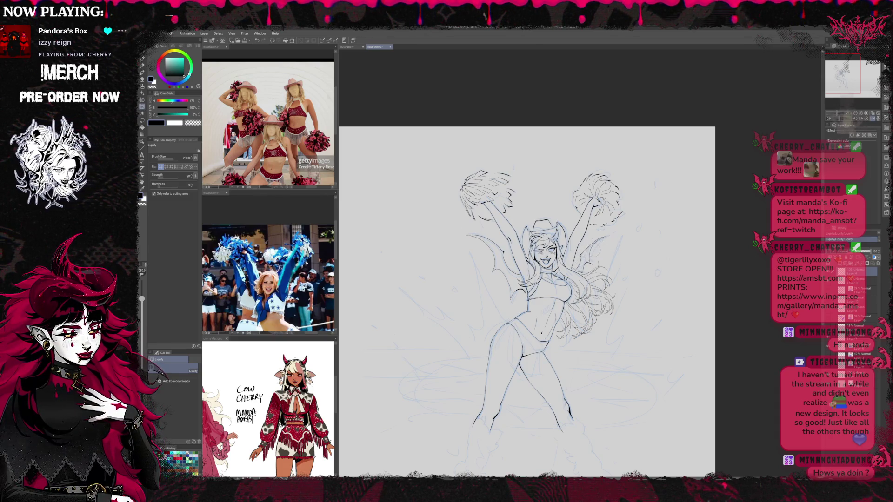
Touch up the reshaped lines with pen and eraser, tilting the canvas slightly
key("e")
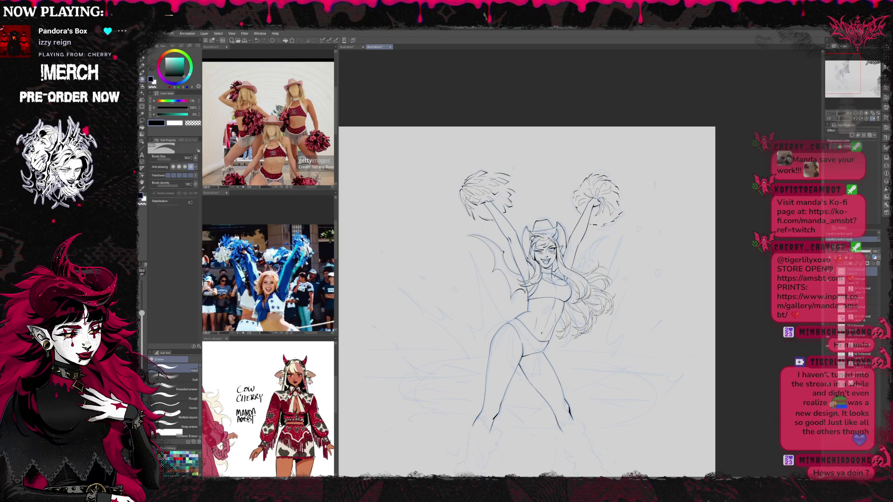
key("p")
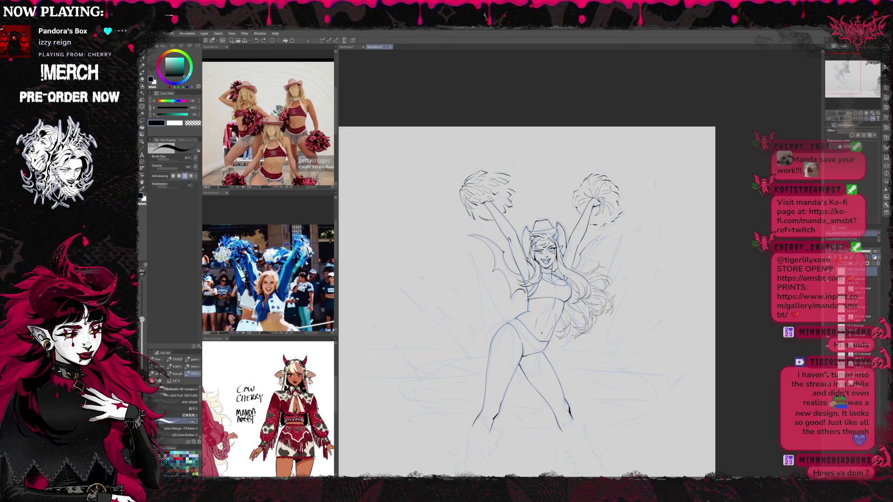
key("e")
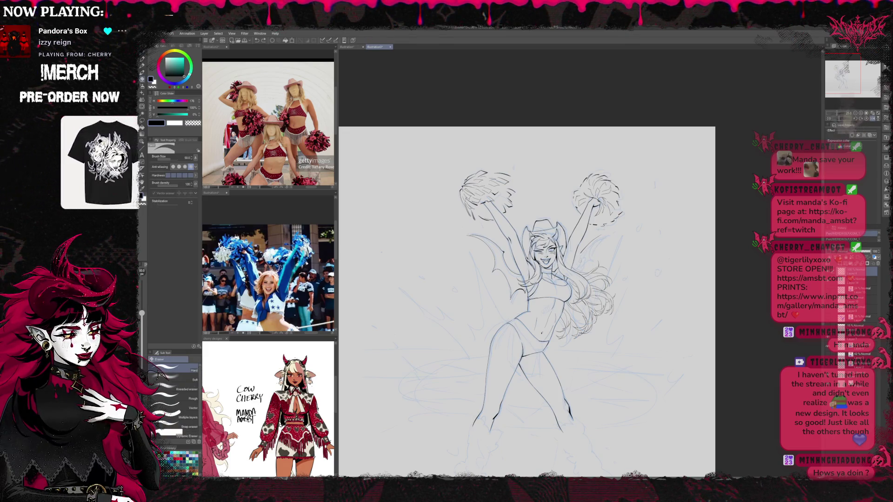
key("p")
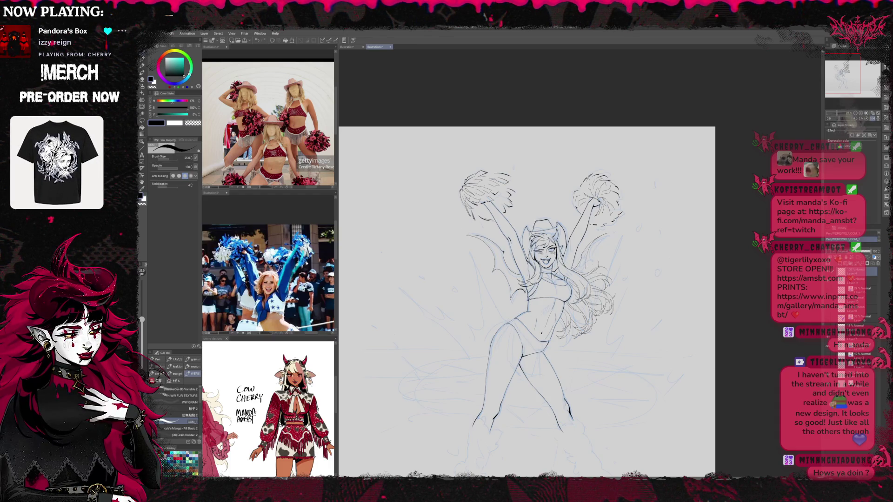
key("e")
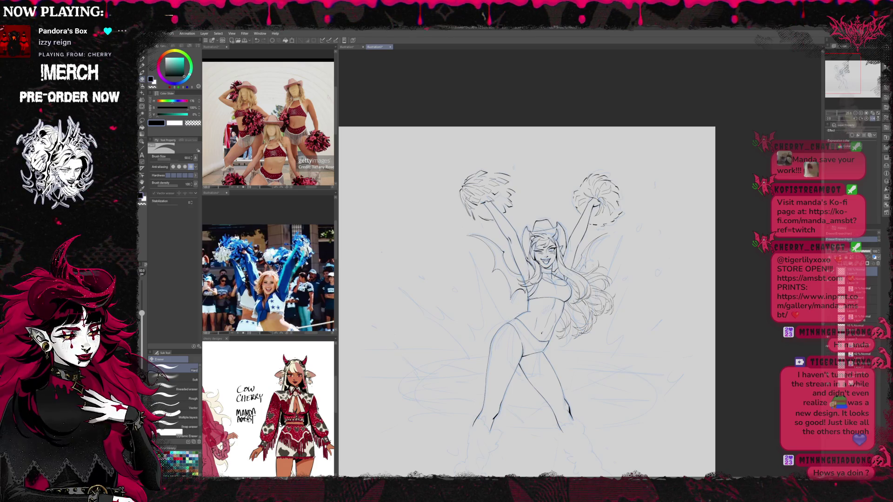
key("r")
left_click_drag(605, 279, 586, 298)
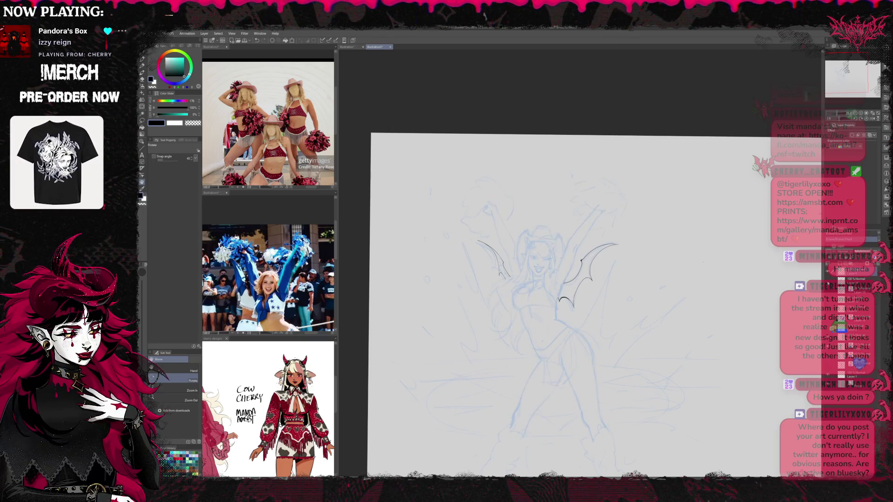
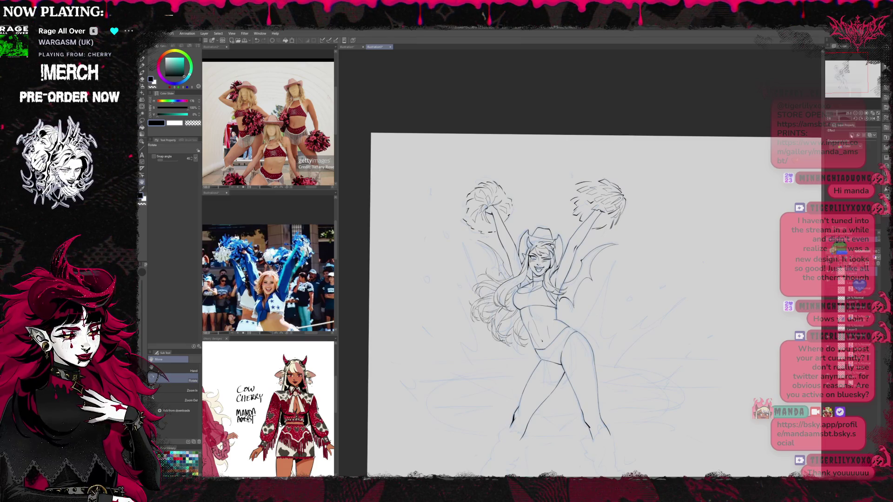
Zoom in three steps and scroll down and right to frame the lower legs and feet
left_click(861, 113)
left_click(861, 114)
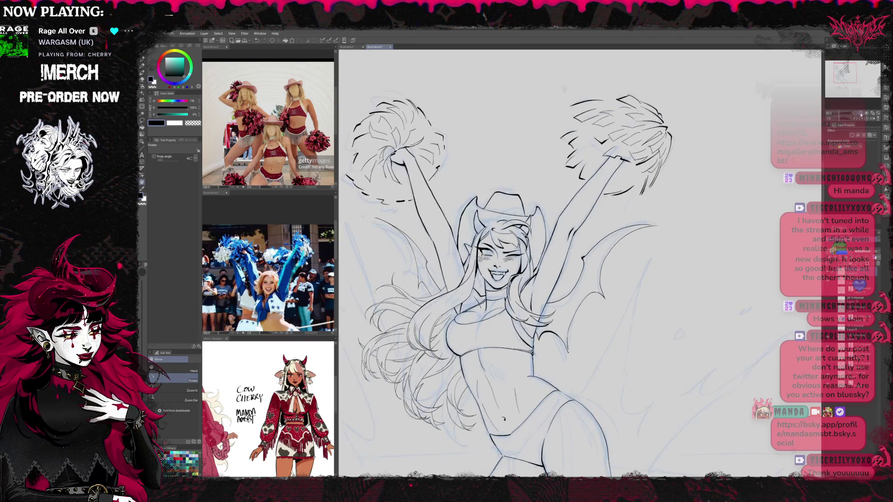
left_click(860, 113)
scroll(594, 327, "down", 5)
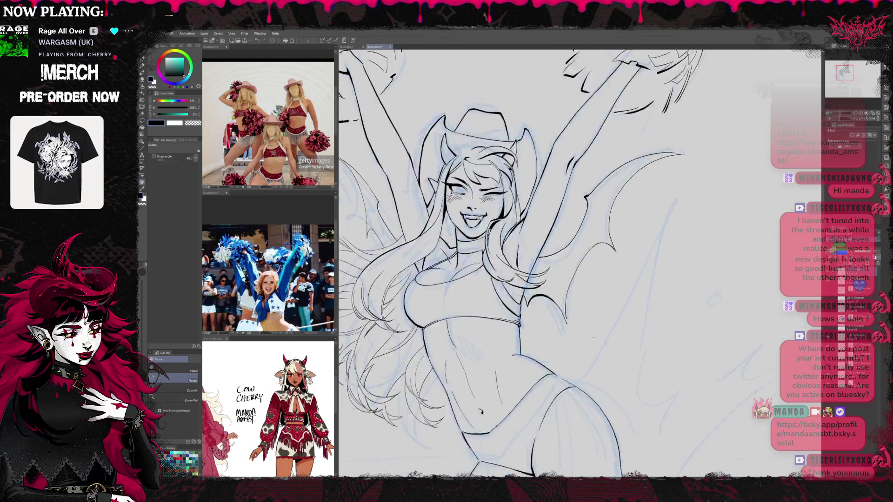
scroll(594, 327, "down", 5)
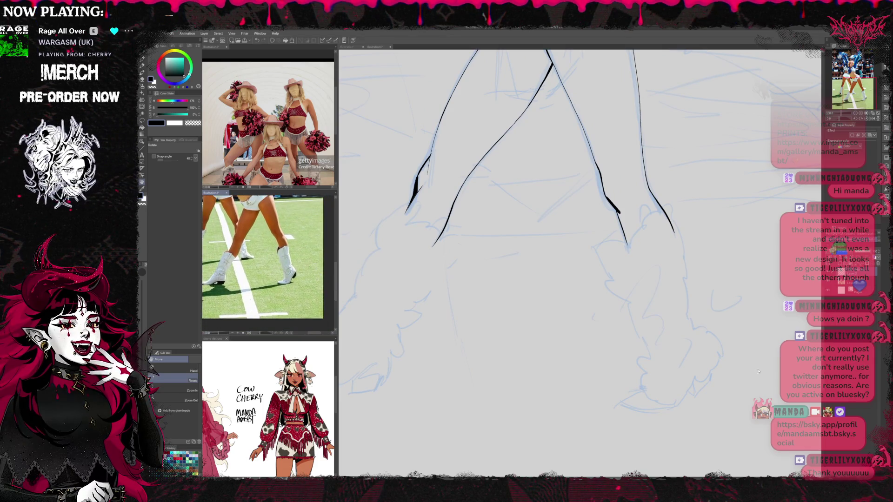
scroll(698, 372, "right", 3)
scroll(698, 373, "right", 2)
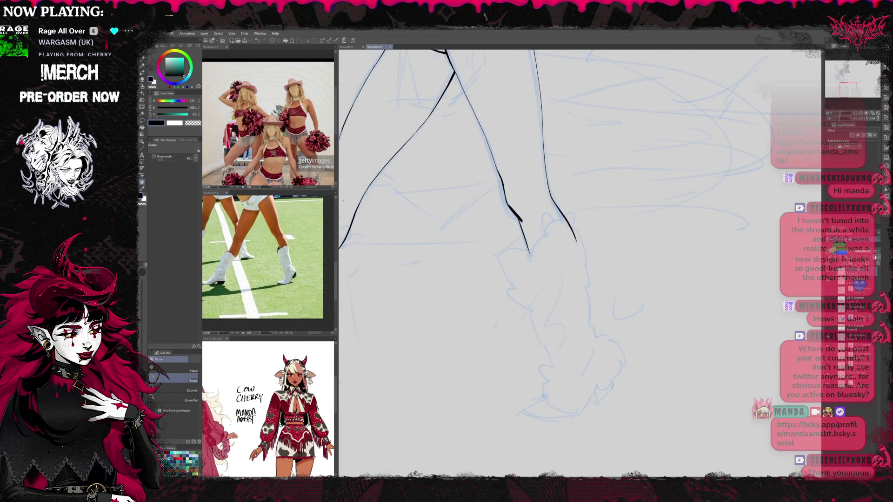
scroll(267, 116, "down", 3)
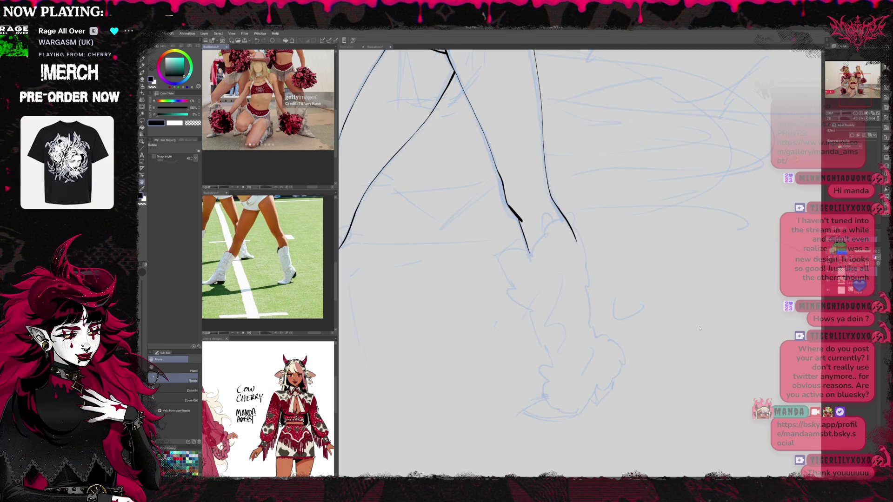
Ink the first jagged fur strokes of the cuff at the raised foot's ankle
left_click(728, 358)
left_click_drag(681, 313, 675, 329)
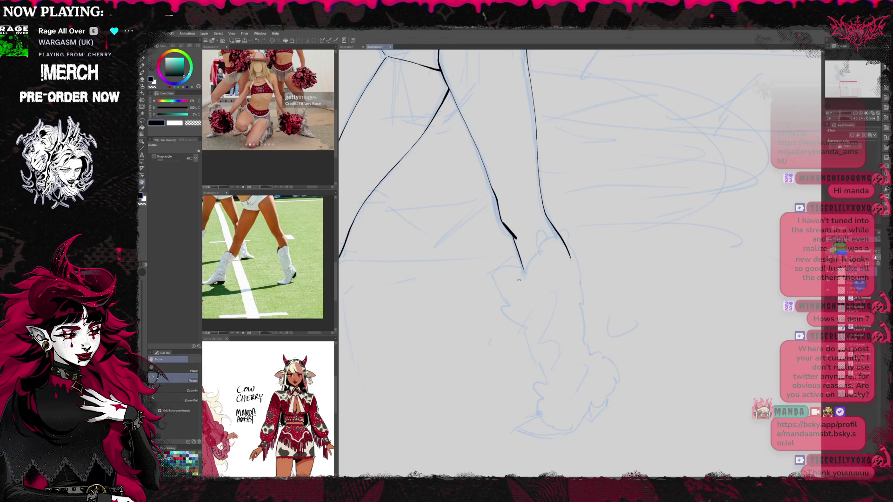
key("p")
left_click_drag(510, 282, 537, 251)
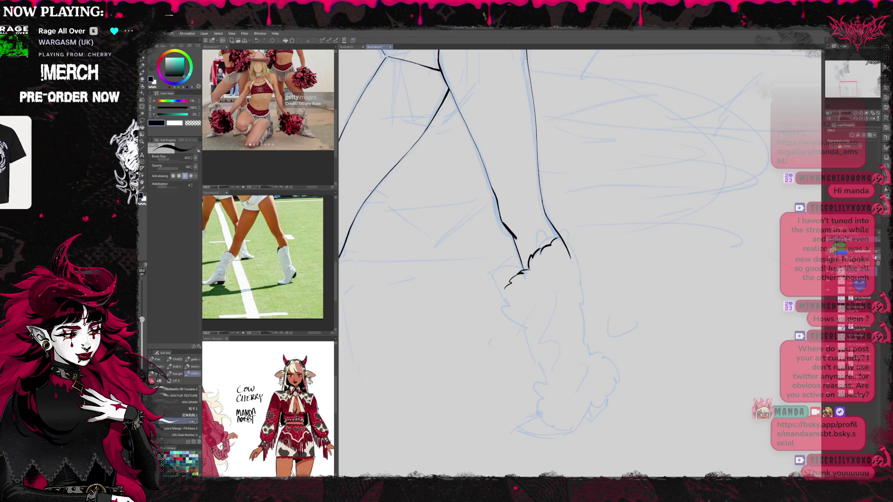
left_click_drag(558, 240, 565, 246)
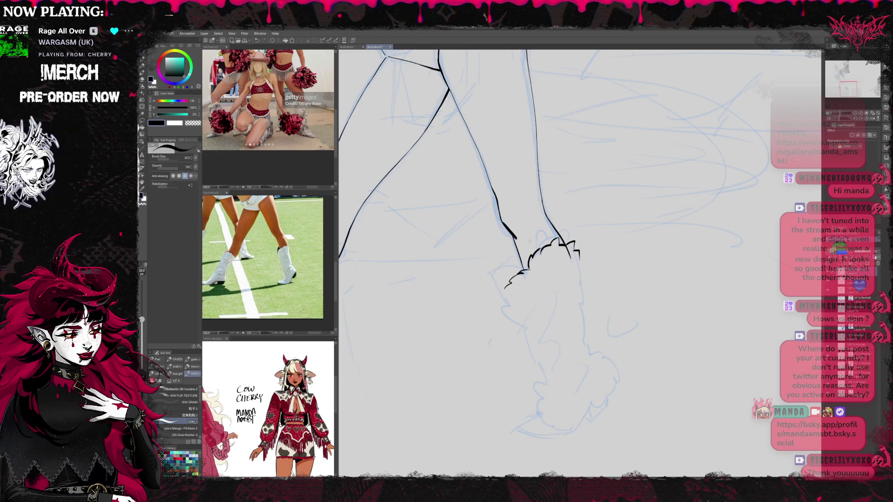
mouse_move(534, 244)
left_mouse_down()
mouse_move(536, 251)
mouse_move(543, 238)
mouse_move(546, 247)
mouse_move(546, 230)
left_mouse_up()
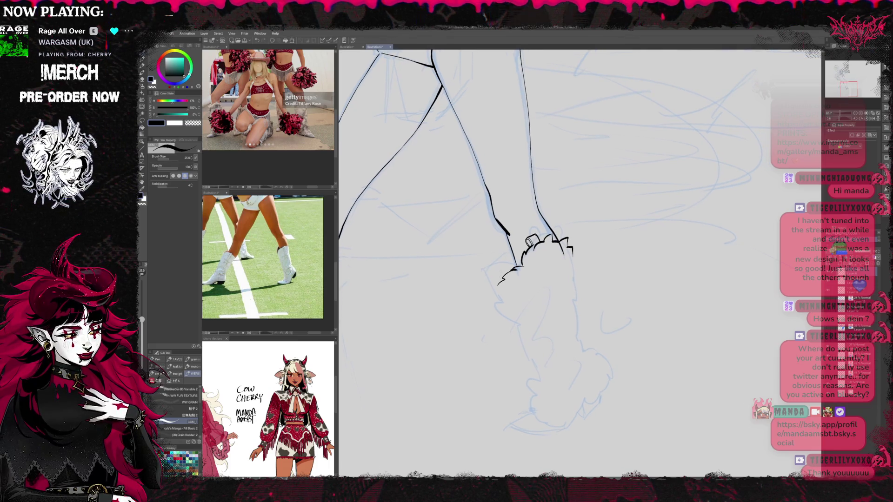
mouse_move(505, 270)
left_mouse_down()
mouse_move(496, 279)
mouse_move(485, 271)
mouse_move(518, 342)
left_mouse_up()
left_click_drag(531, 240, 498, 216)
mouse_move(483, 312)
left_mouse_down()
mouse_move(503, 354)
mouse_move(494, 390)
left_mouse_up()
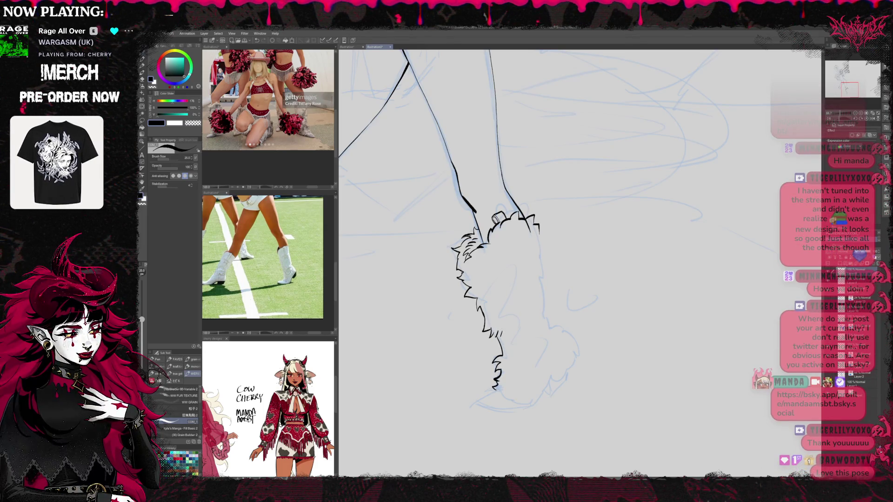
Erase stray fur strokes below the cuff, extend the right fur outline, and flip the canvas horizontally
key("e")
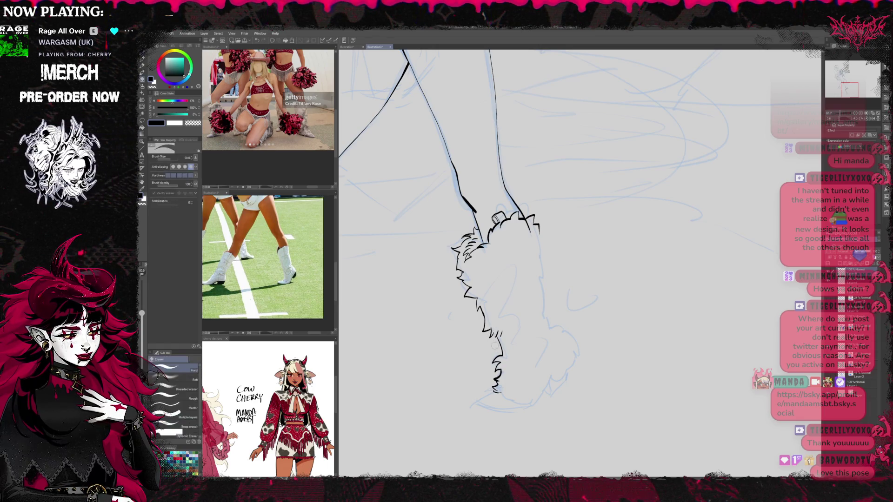
left_click_drag(496, 355, 499, 392)
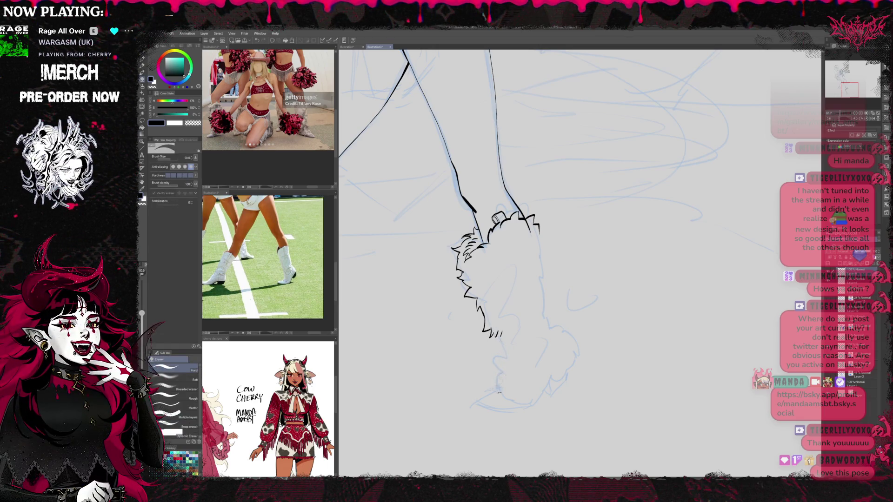
key("p")
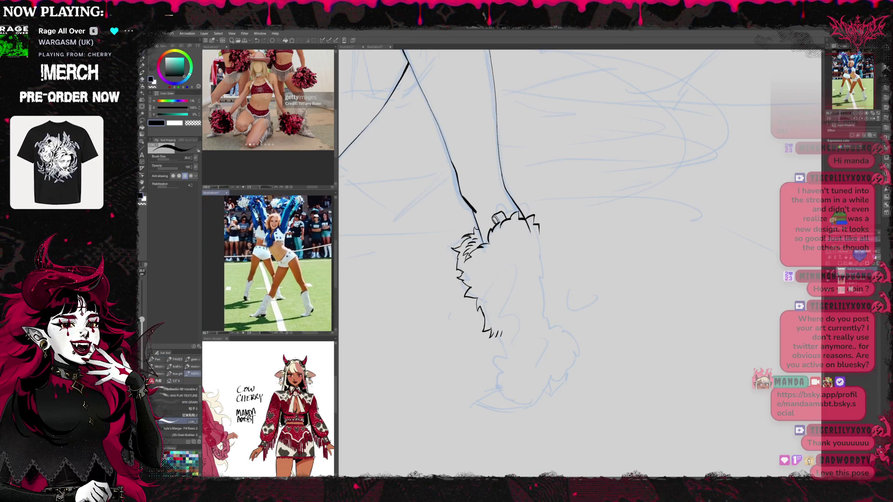
left_click(635, 282)
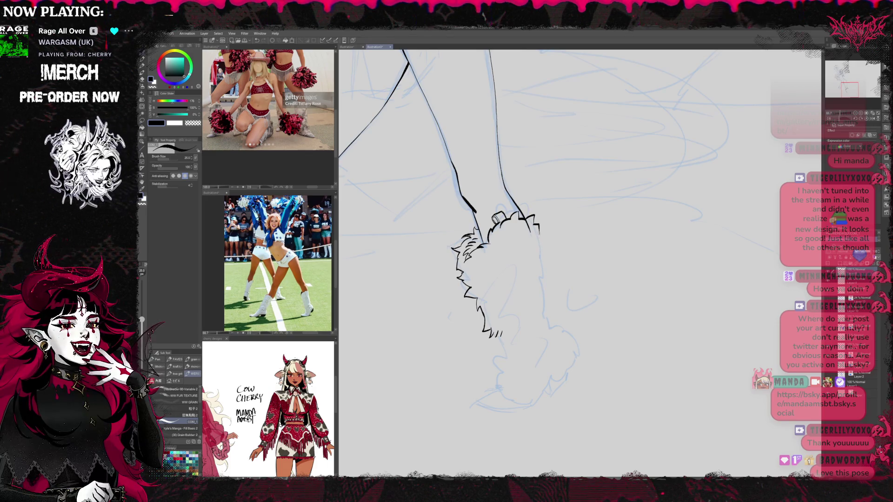
mouse_move(539, 232)
left_mouse_down()
mouse_move(550, 264)
mouse_move(535, 218)
mouse_move(548, 262)
mouse_move(549, 255)
left_mouse_up()
key("e")
key("p")
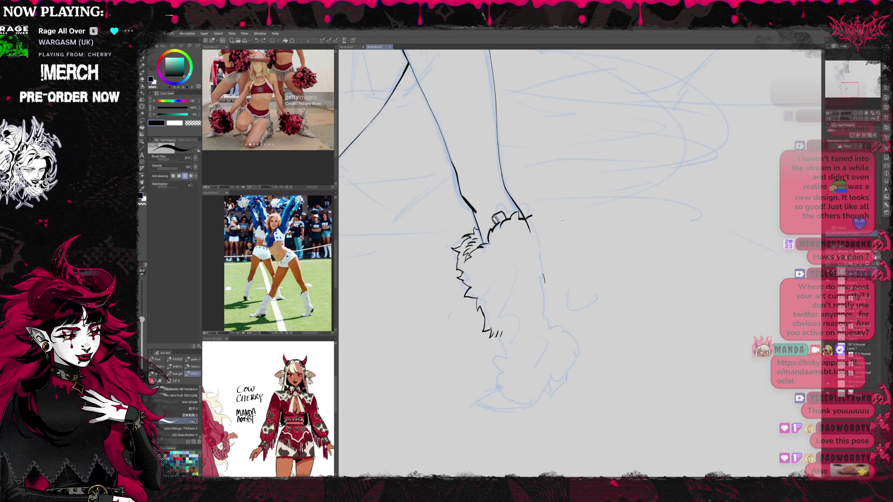
left_click(871, 119)
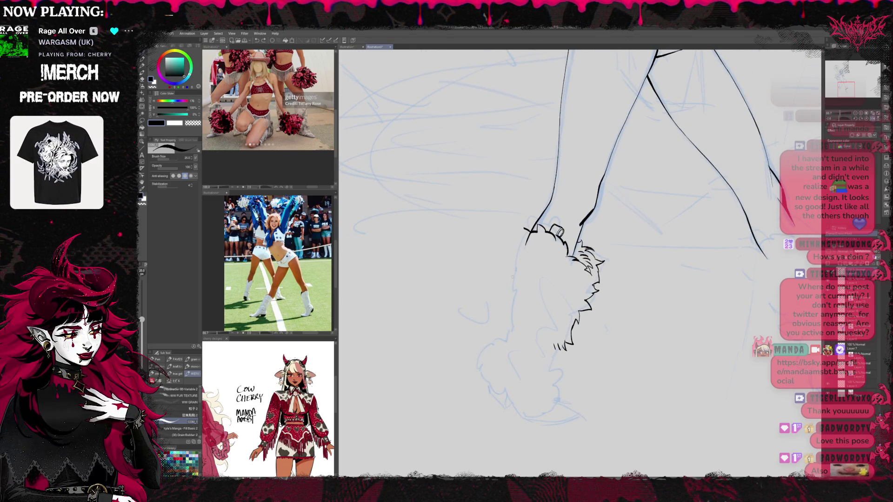
Ink the boot's jagged fur outline along its left and lower-right edges
left_click_drag(513, 295, 507, 335)
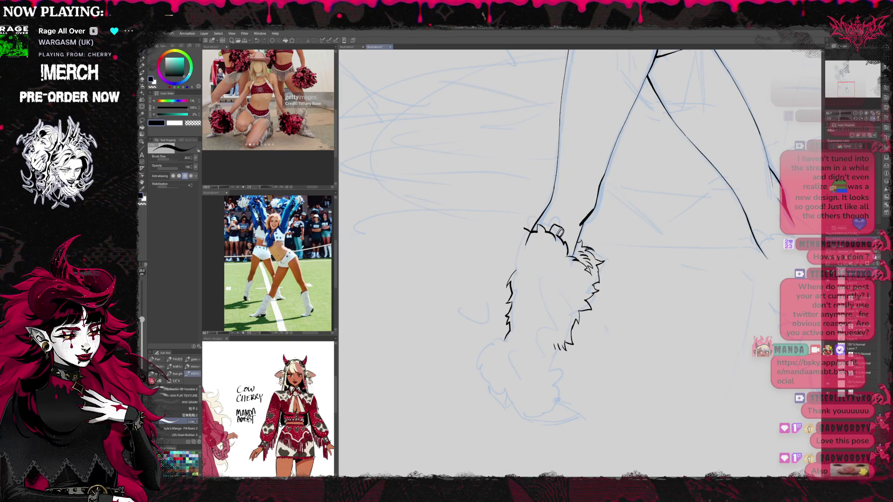
mouse_move(521, 249)
left_mouse_down()
mouse_move(513, 241)
mouse_move(519, 228)
left_mouse_up()
left_click_drag(552, 297, 566, 274)
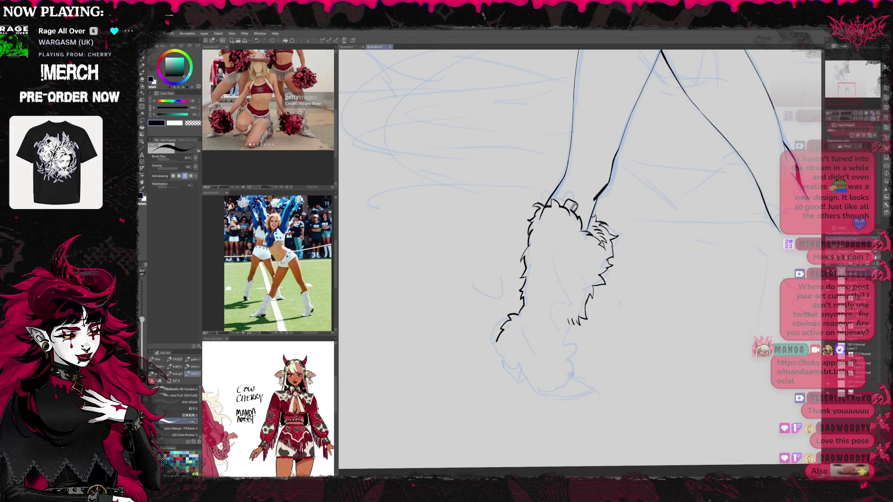
left_click_drag(499, 343, 513, 370)
left_click_drag(548, 279, 512, 268)
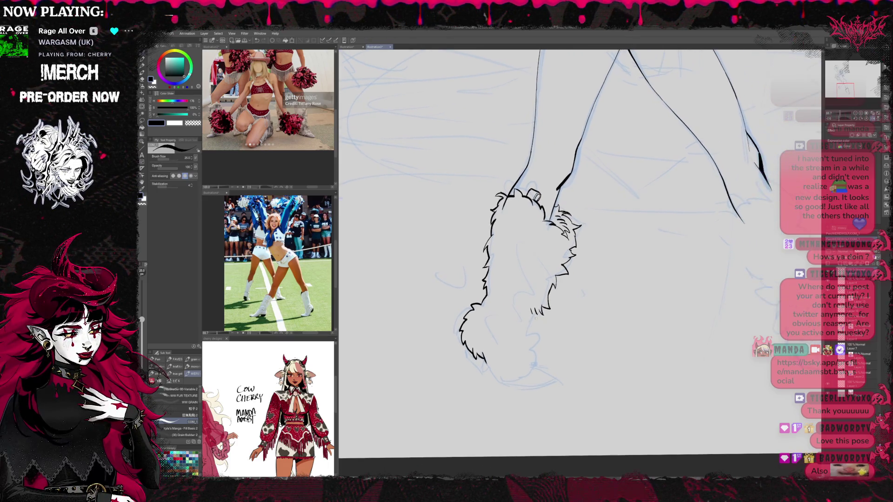
mouse_move(540, 321)
left_mouse_down()
mouse_move(526, 350)
mouse_move(535, 358)
mouse_move(523, 377)
mouse_move(531, 372)
left_mouse_up()
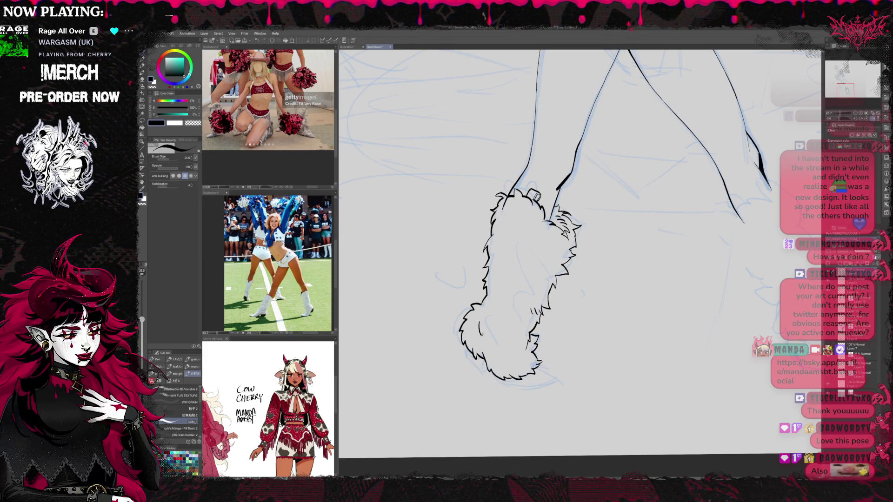
Add fur texture strokes inside the boot, flip the canvas back, and ink the bottom sole edge
left_click_drag(500, 342, 510, 348)
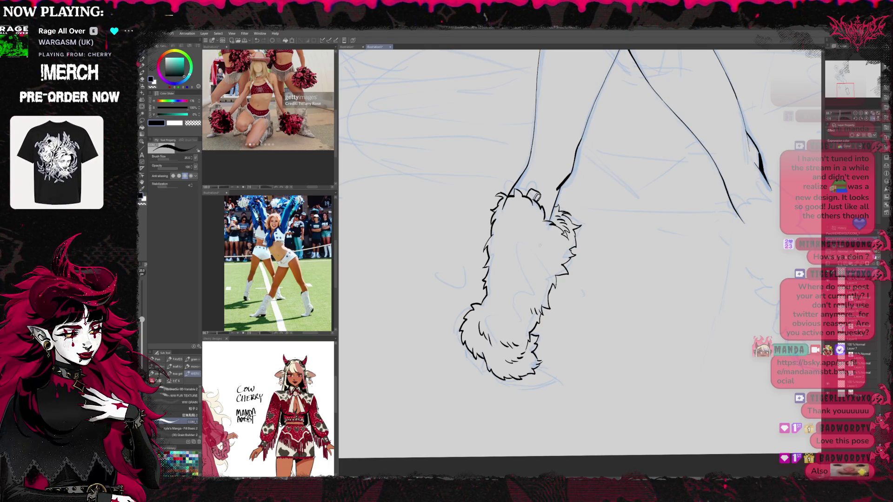
mouse_move(520, 255)
left_mouse_down()
mouse_move(528, 270)
mouse_move(551, 273)
mouse_move(526, 300)
left_mouse_up()
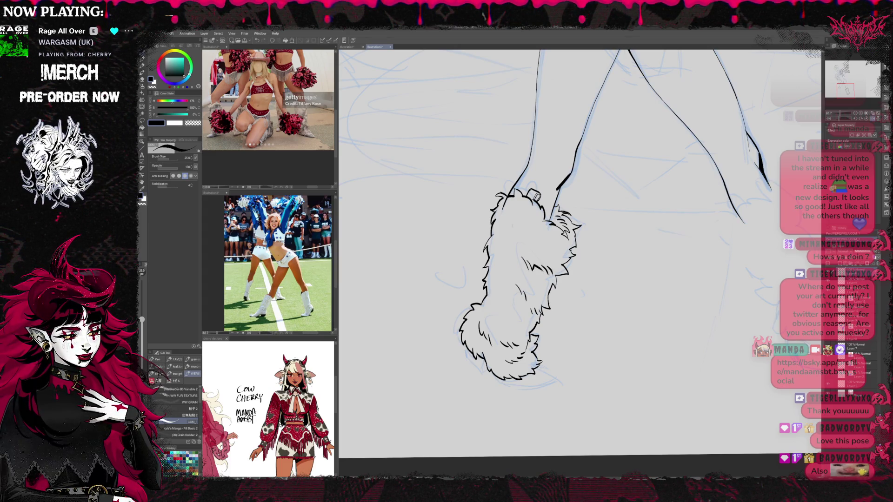
key("h")
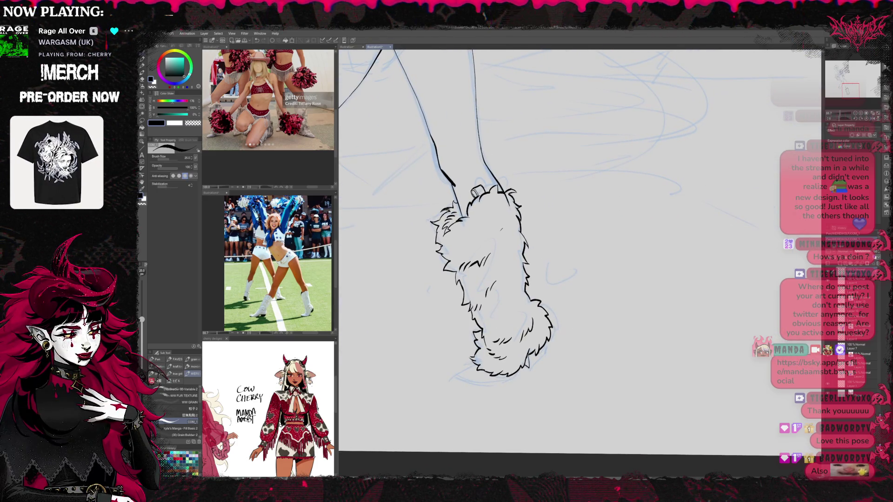
left_click_drag(537, 361, 530, 367)
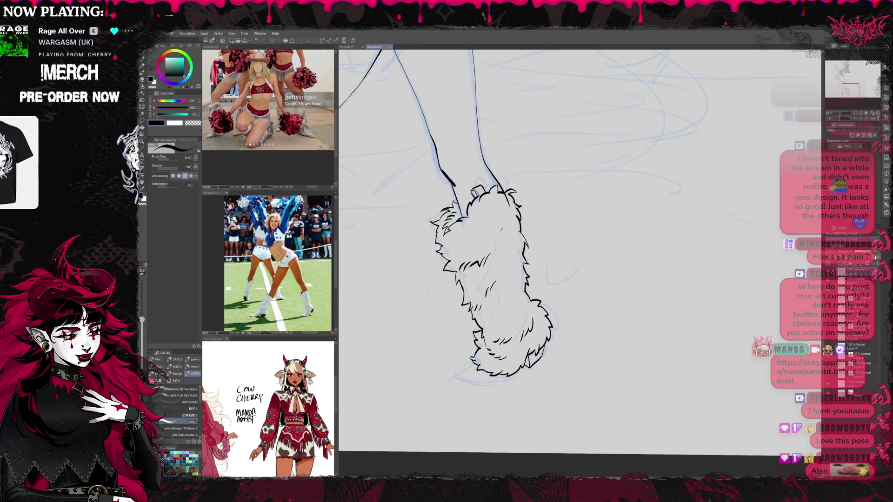
scroll(533, 251, "left", 3)
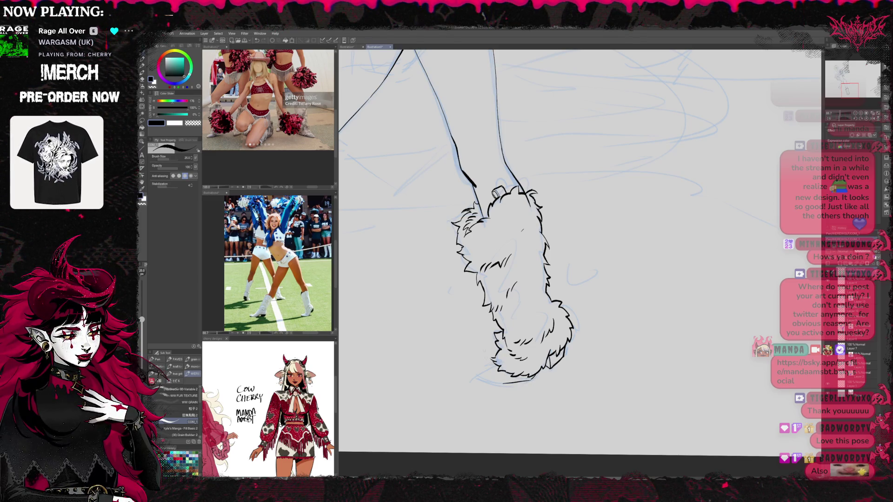
left_click_drag(479, 374, 509, 383)
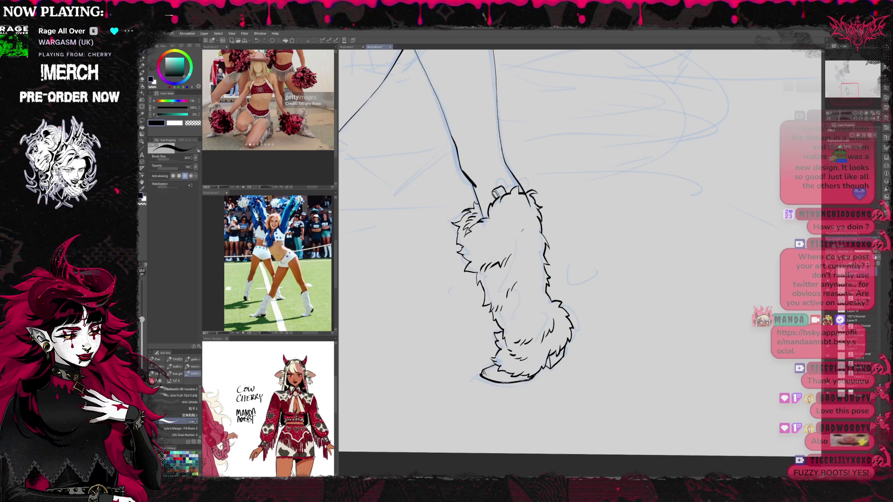
left_click_drag(579, 332, 619, 341)
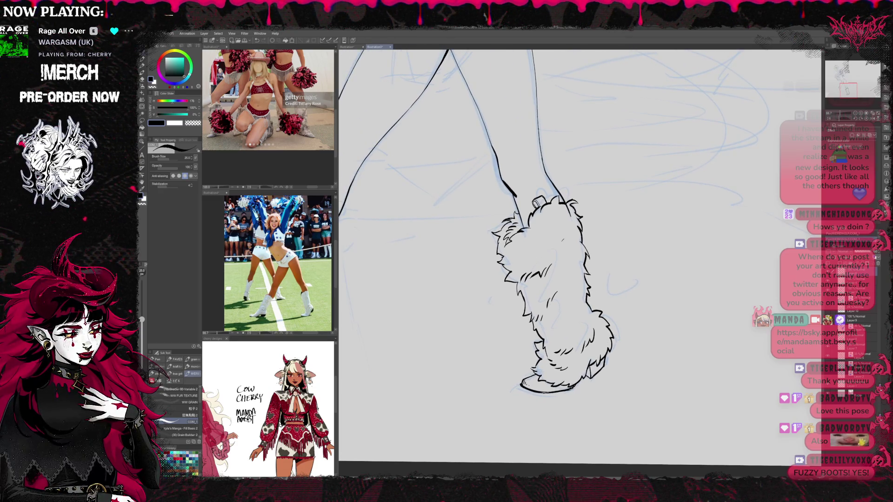
Ink the left boot's cuff top and zigzag fur outline up its side, undoing one failed stroke
left_click_drag(613, 353, 637, 335)
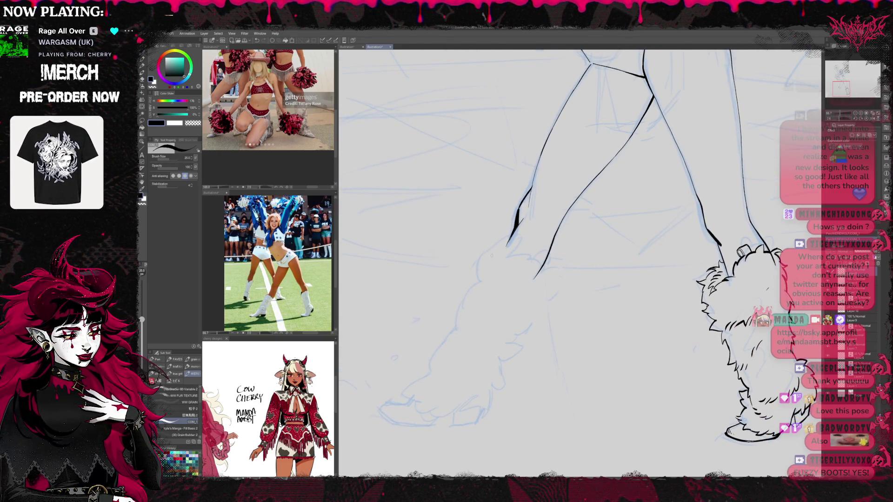
mouse_move(482, 247)
left_mouse_down()
mouse_move(518, 260)
mouse_move(546, 292)
left_mouse_up()
left_click_drag(467, 411, 454, 413)
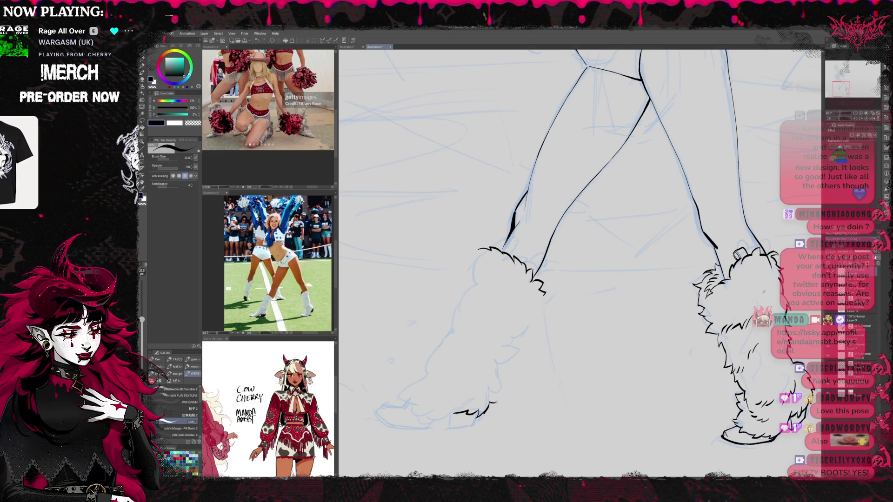
left_click_drag(488, 407, 519, 342)
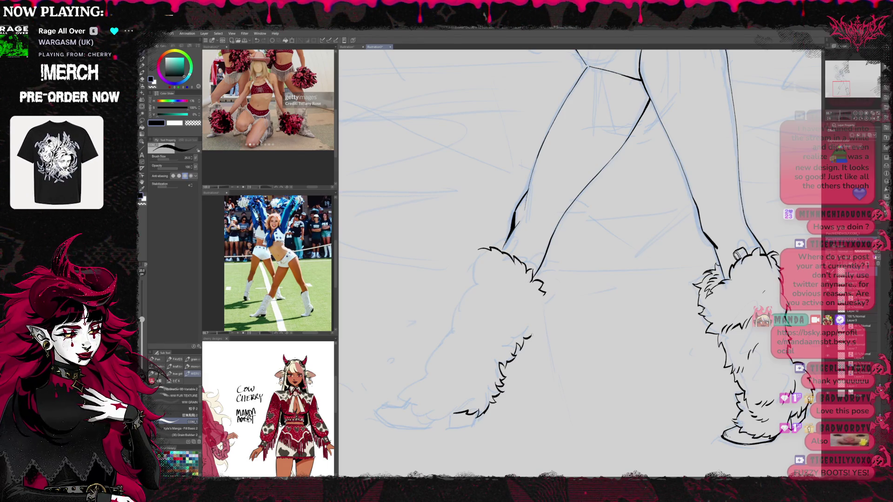
key("ctrl+z")
key("ctrl+z")
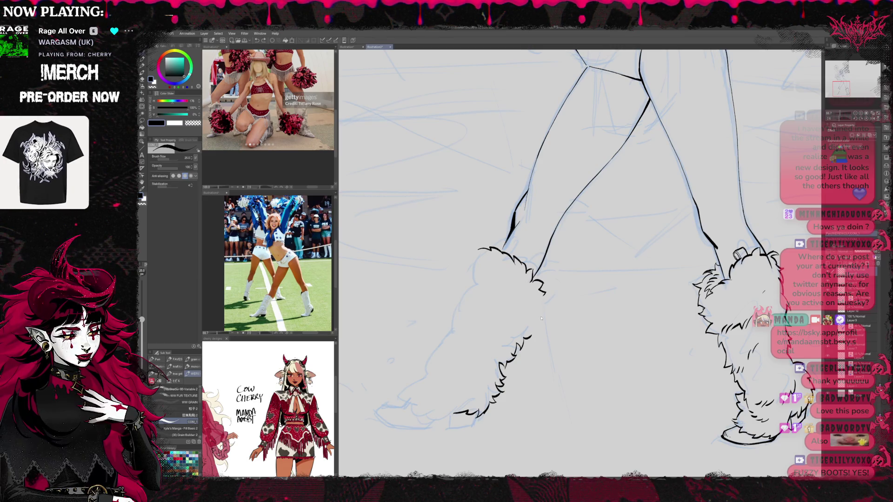
left_click_drag(538, 312, 524, 340)
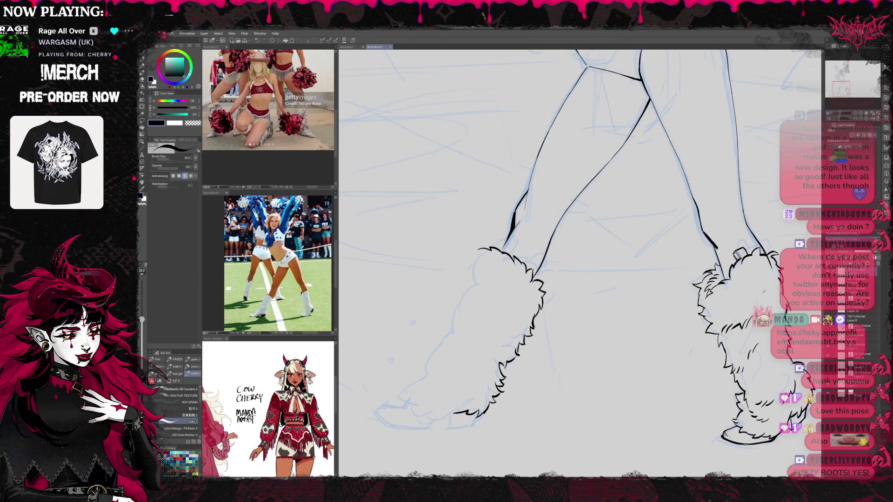
mouse_move(424, 374)
left_mouse_down()
mouse_move(413, 384)
mouse_move(430, 358)
left_mouse_up()
left_click_drag(453, 330, 441, 336)
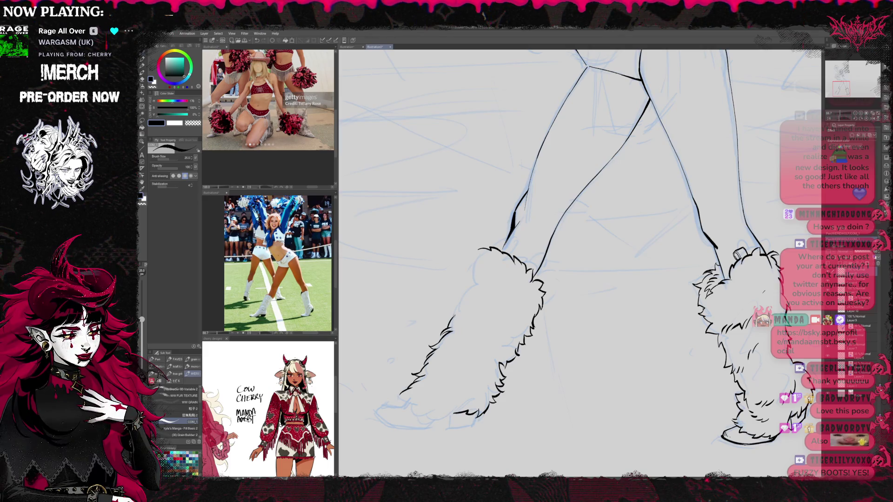
mouse_move(465, 297)
left_mouse_down()
mouse_move(453, 312)
mouse_move(455, 300)
left_mouse_up()
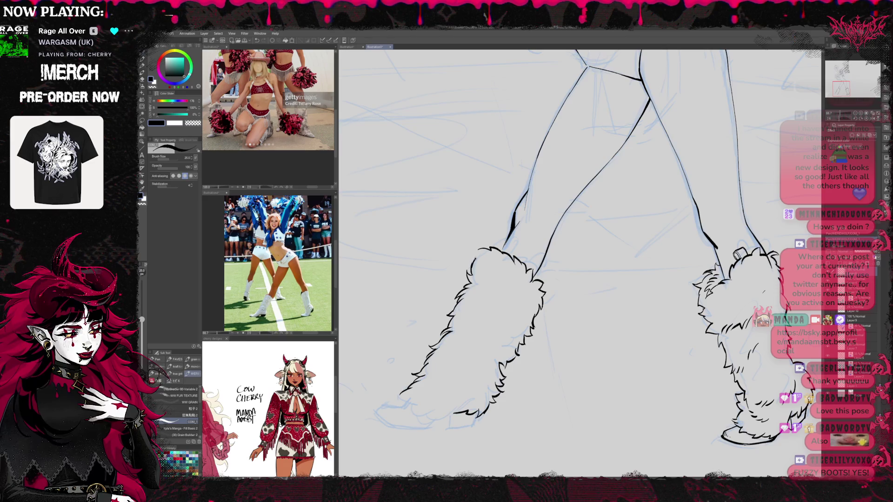
Add fur strokes at the left boot's bottom and toe, plus hatching inside the boot
left_click_drag(564, 281, 562, 288)
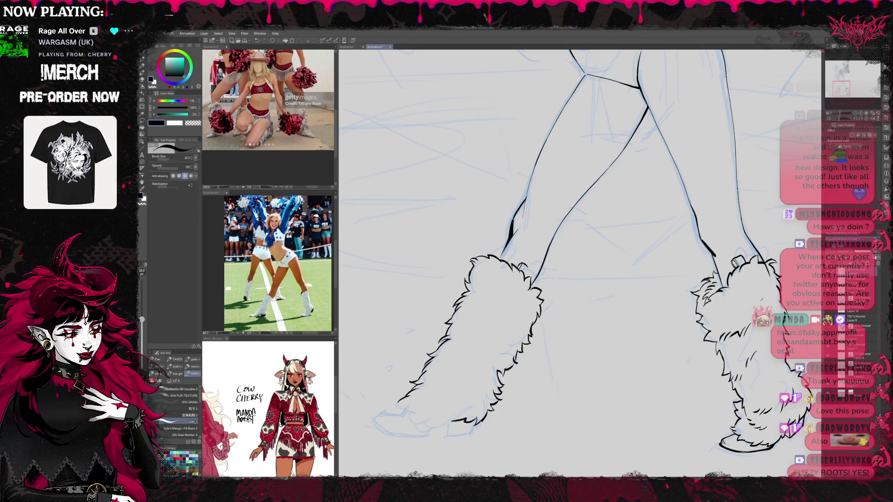
left_click_drag(581, 255, 607, 242)
left_click_drag(464, 415, 433, 404)
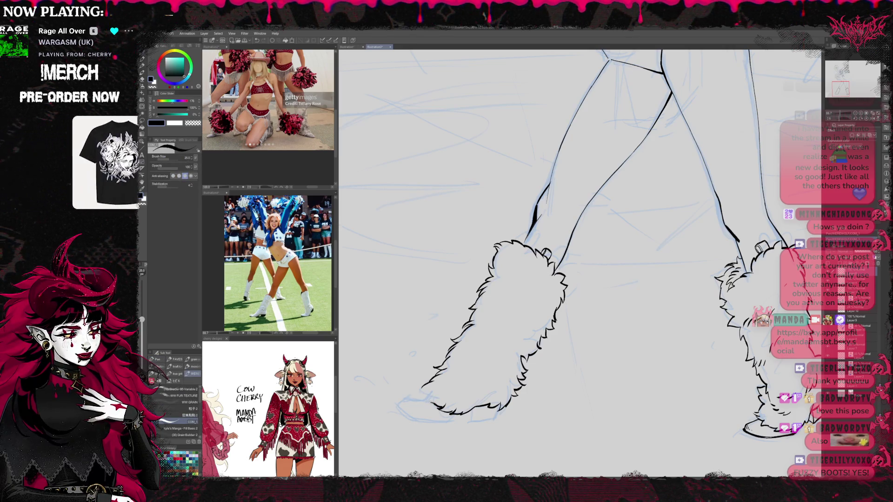
left_click_drag(430, 397, 417, 384)
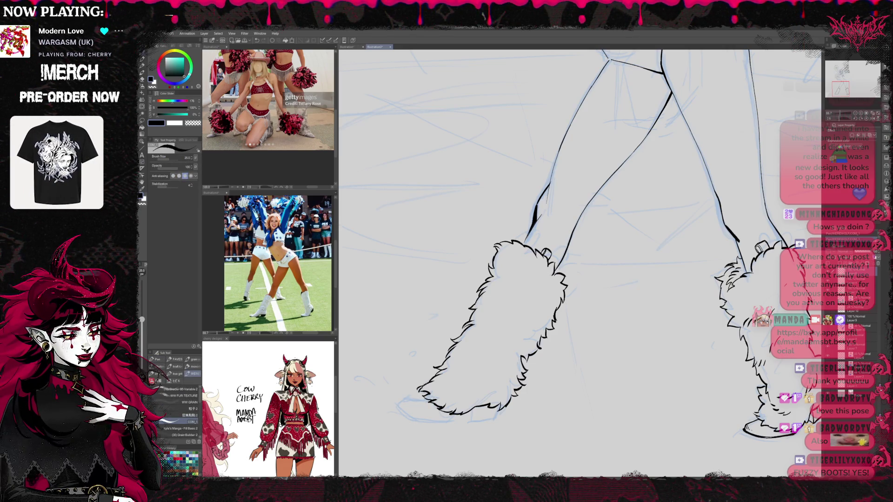
mouse_move(477, 401)
left_mouse_down()
mouse_move(465, 395)
mouse_move(484, 393)
left_mouse_up()
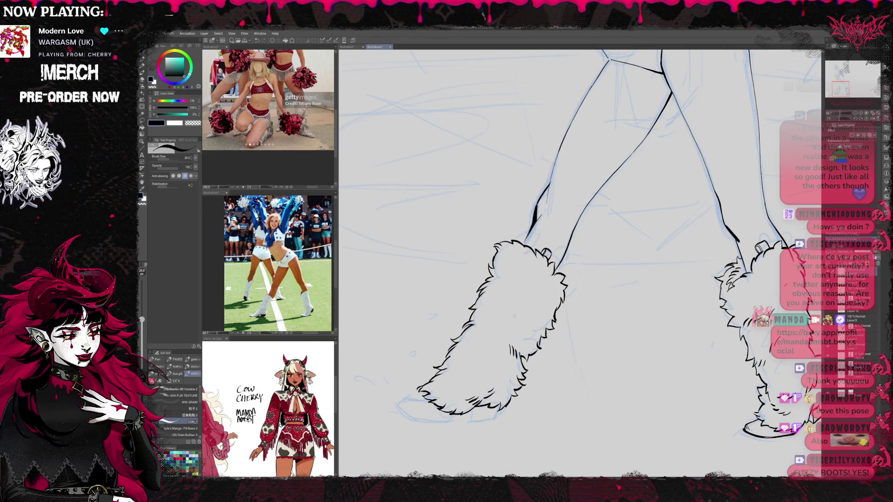
mouse_move(517, 326)
left_mouse_down()
mouse_move(516, 308)
mouse_move(524, 313)
mouse_move(508, 304)
left_mouse_up()
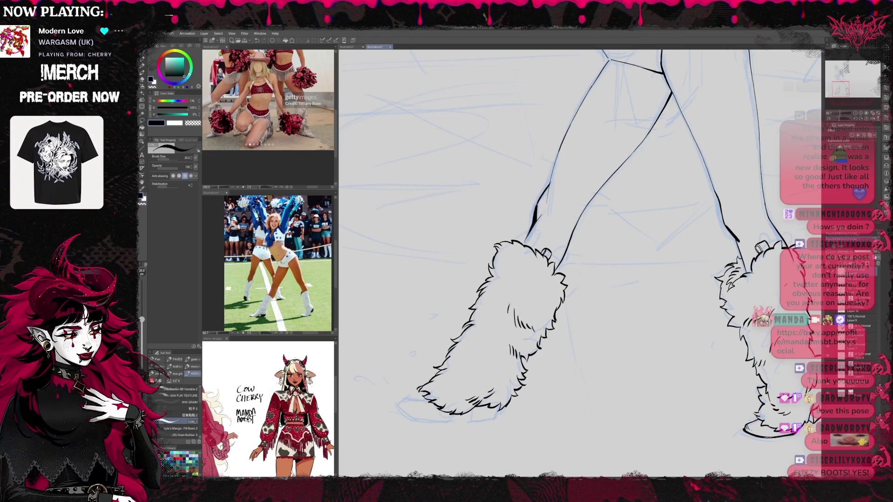
Close in on the left boot and erase the dark stroke along its bottom
left_click_drag(579, 288, 591, 266)
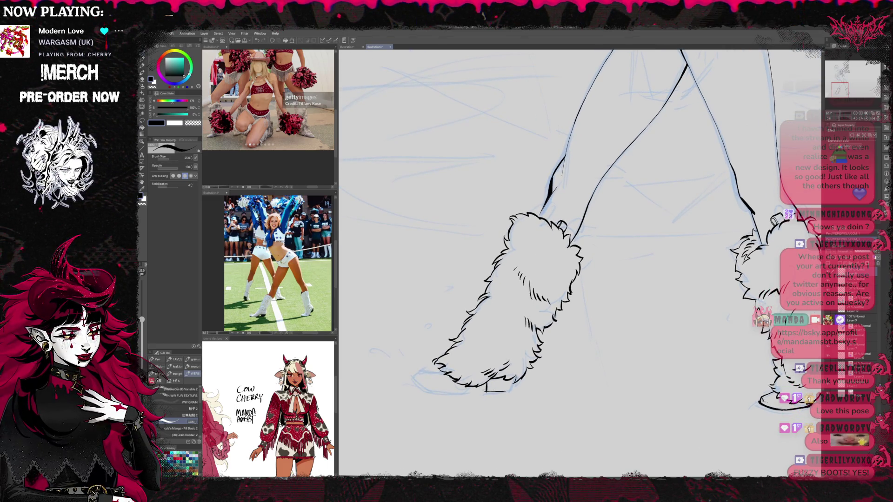
key("ctrl+z")
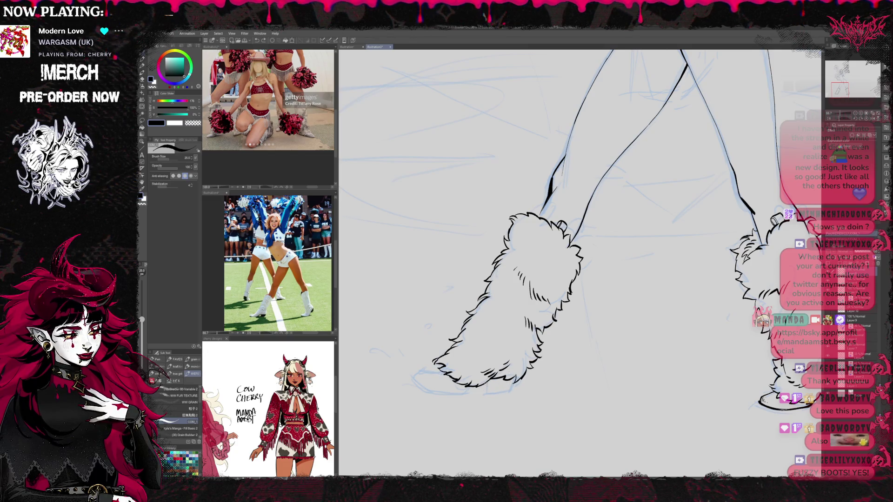
key("ctrl+y")
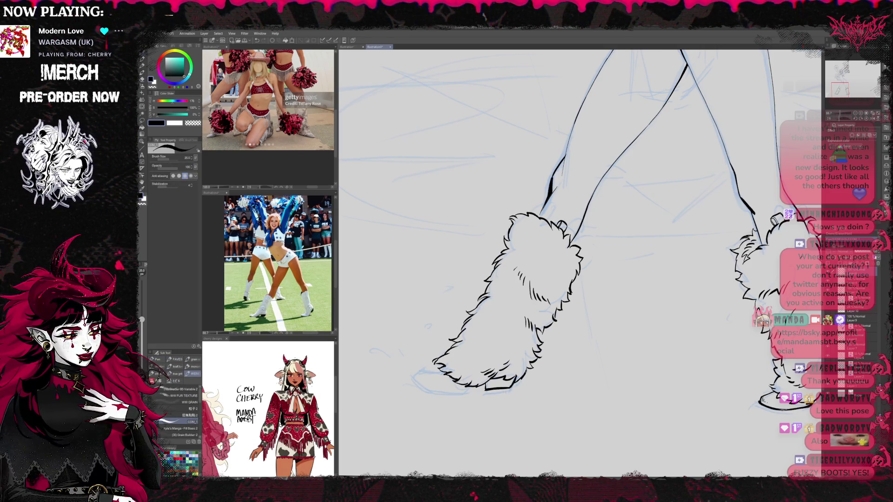
scroll(635, 341, "down", 3)
scroll(635, 341, "up", 5)
mouse_move(605, 288)
left_mouse_down()
mouse_move(634, 341)
mouse_move(644, 328)
left_mouse_up()
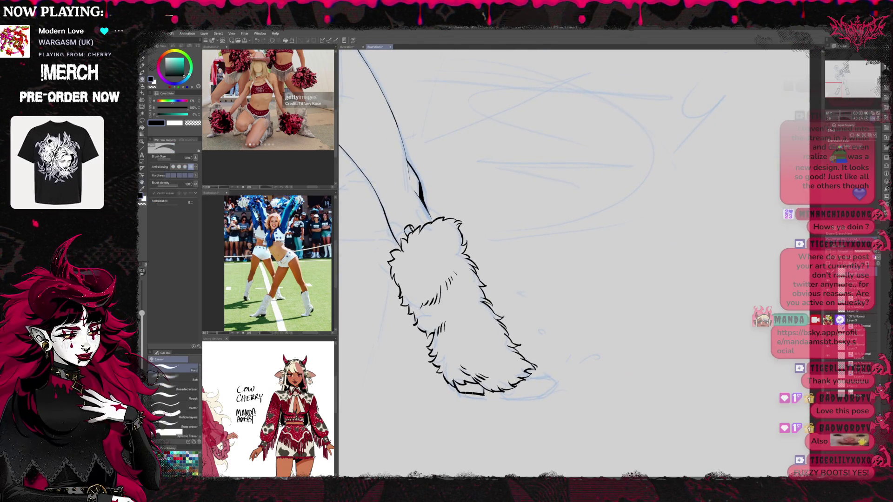
left_click_drag(461, 393, 483, 394)
key("p")
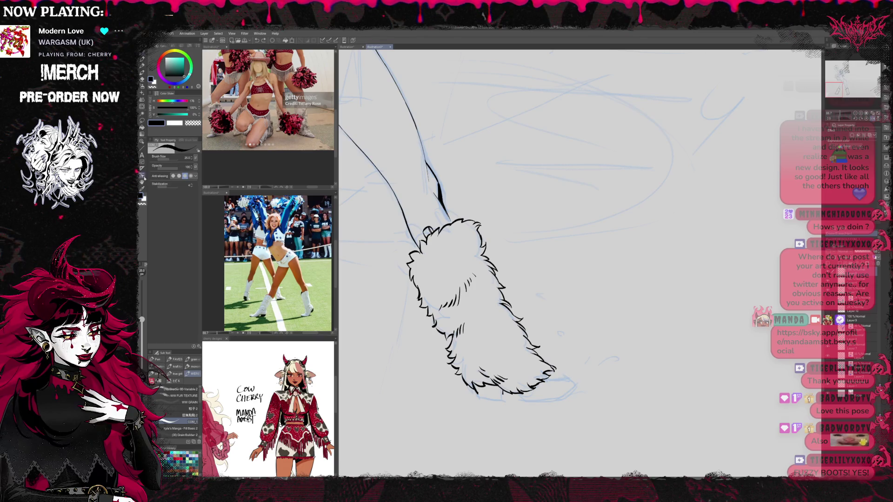
Draw a straight ground line at width 12 under the left boot's sole with the Figure tool
key("u")
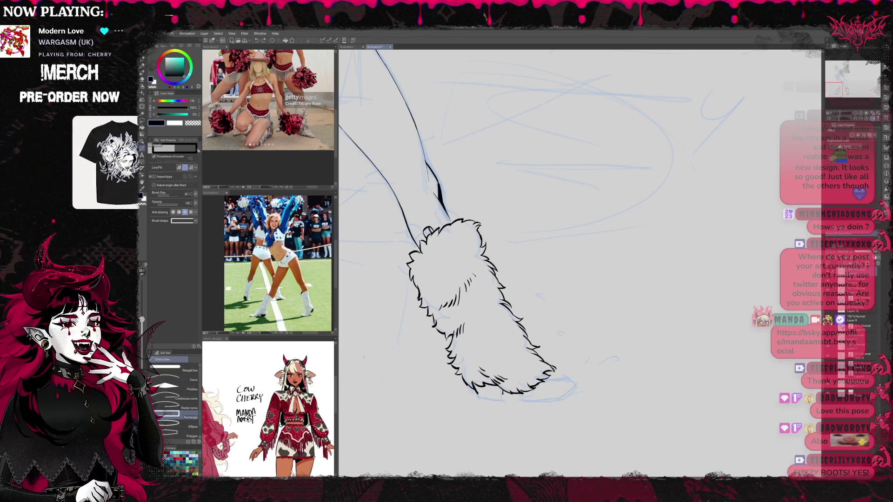
left_click(173, 380)
left_click(193, 370)
mouse_move(450, 404)
left_mouse_down()
mouse_move(554, 403)
mouse_move(581, 386)
left_mouse_up()
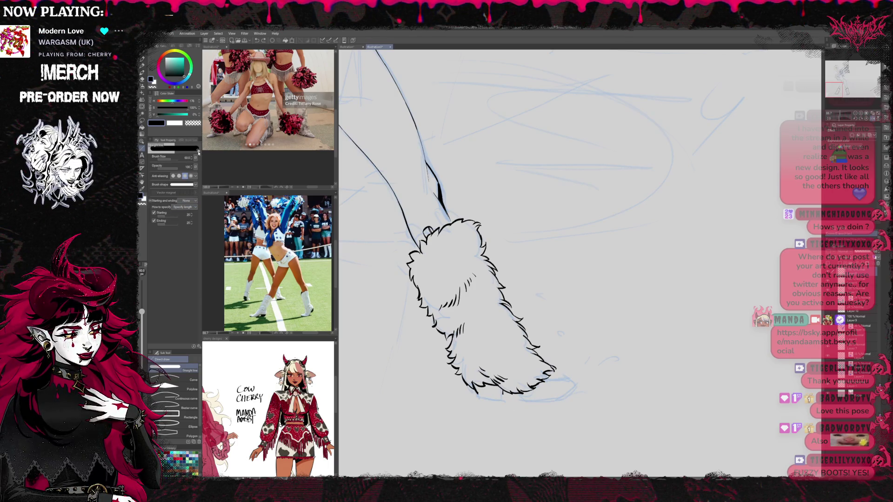
left_click_drag(468, 401, 605, 401)
key("ctrl+z")
left_click_drag(167, 162, 162, 162)
left_click_drag(443, 407, 571, 405)
key("ctrl+z")
left_click_drag(477, 394, 607, 394)
key("ctrl+z")
left_click_drag(467, 400, 594, 401)
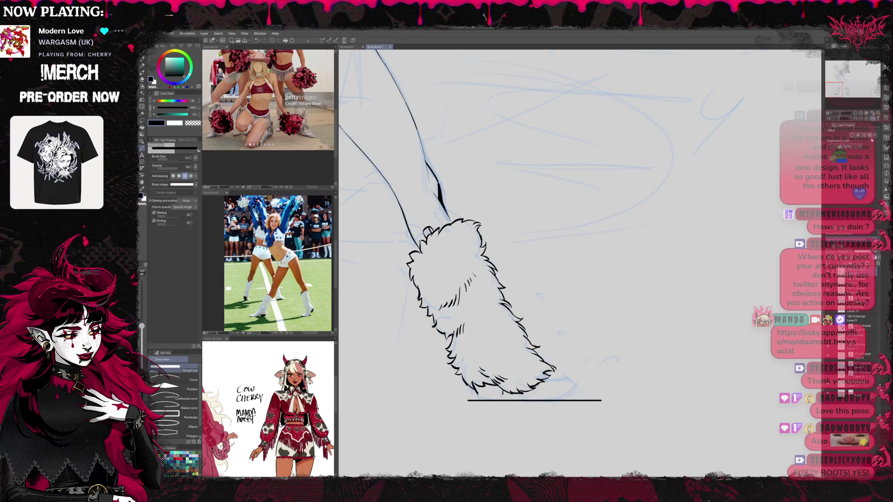
Mirror the view to check both boots and undo the ink strokes at the left boot's heel
key("h")
left_click_drag(764, 322, 648, 322)
key("e")
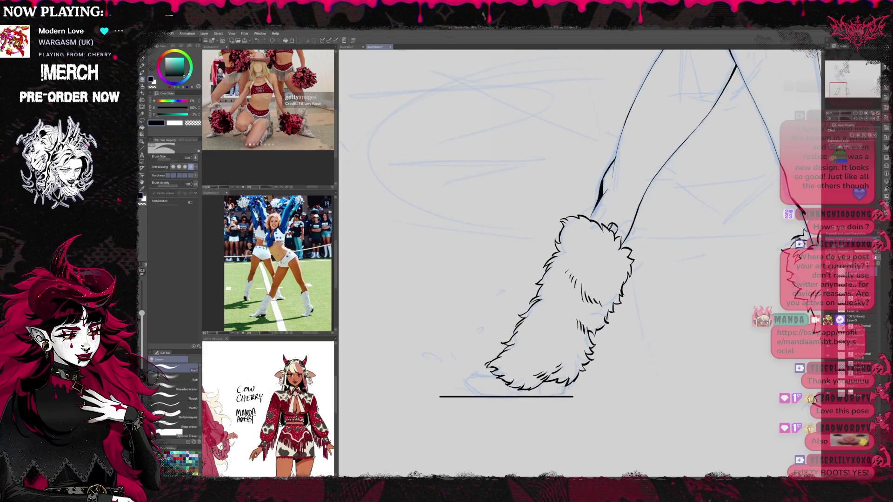
key("p")
left_click_drag(560, 390, 472, 379)
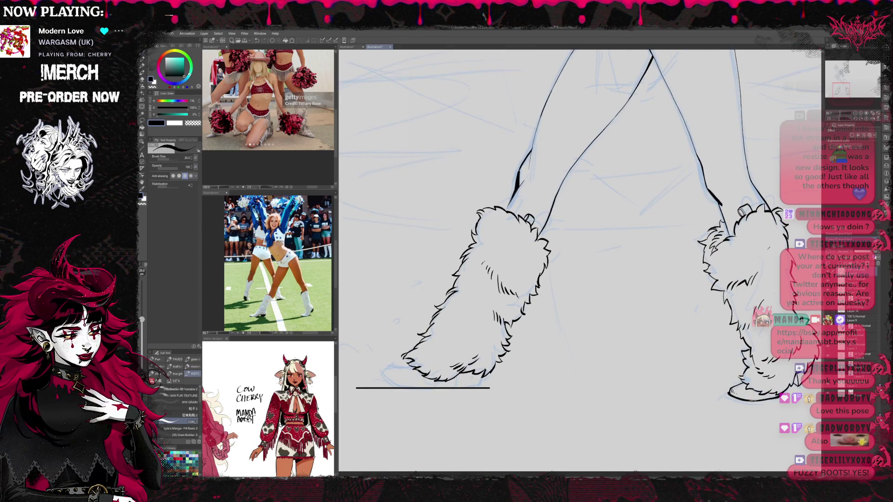
key("p")
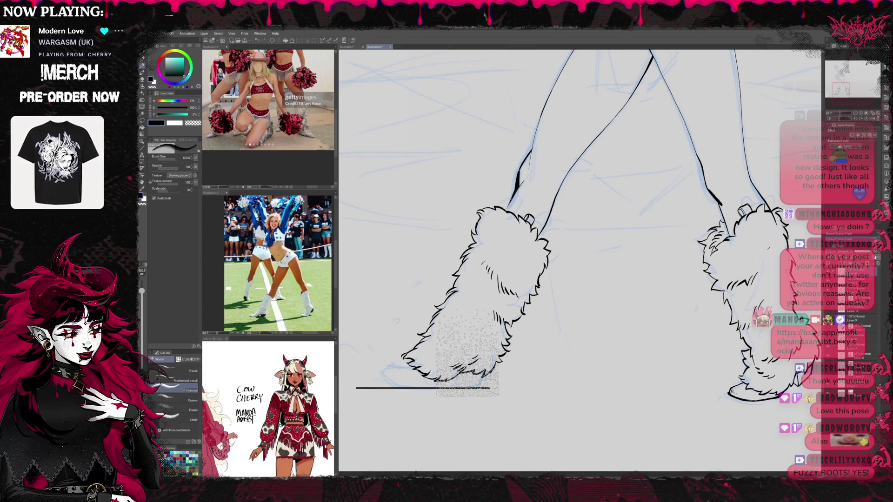
key("p")
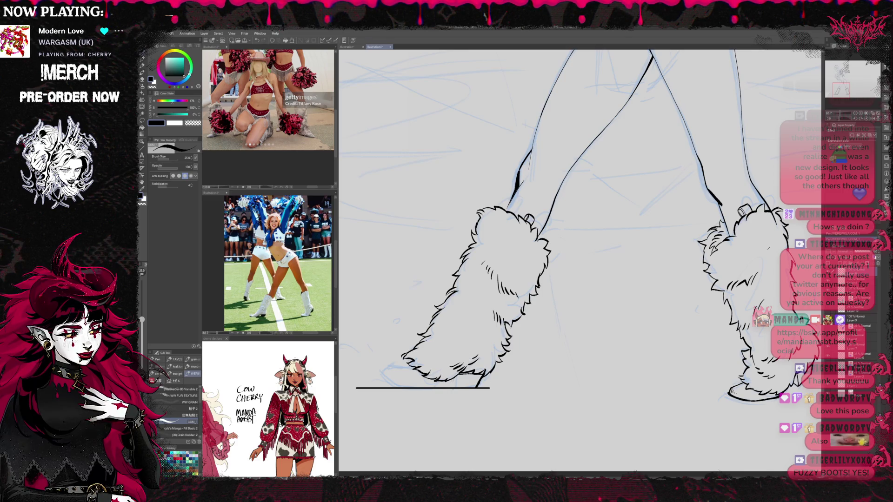
key("ctrl+z")
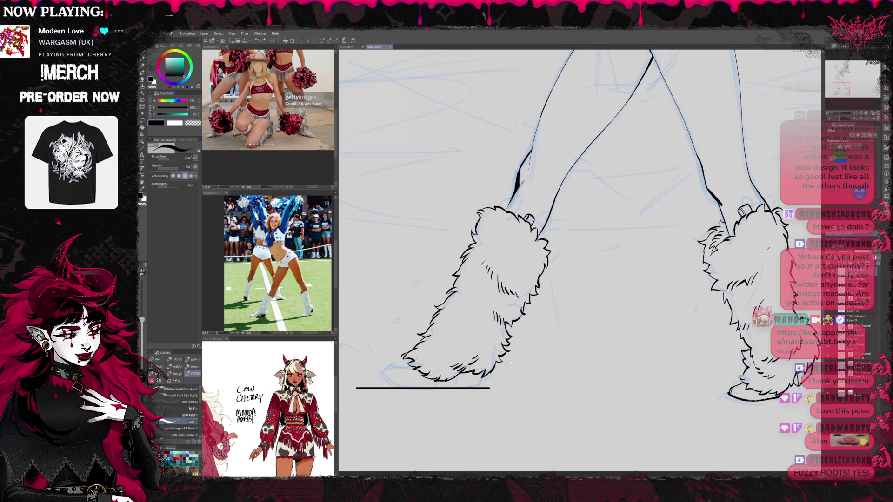
Lasso the ground line under the boot and transform it into place
key("m")
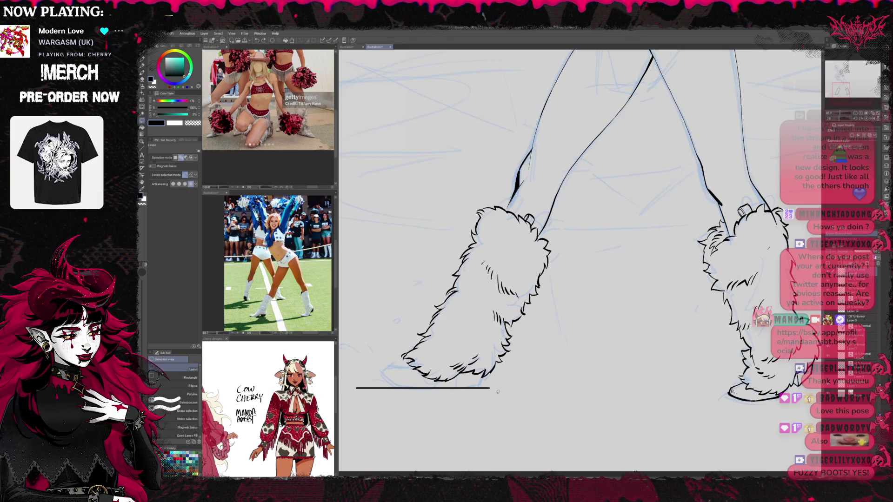
mouse_move(498, 392)
left_mouse_down()
mouse_move(419, 414)
mouse_move(493, 404)
left_mouse_up()
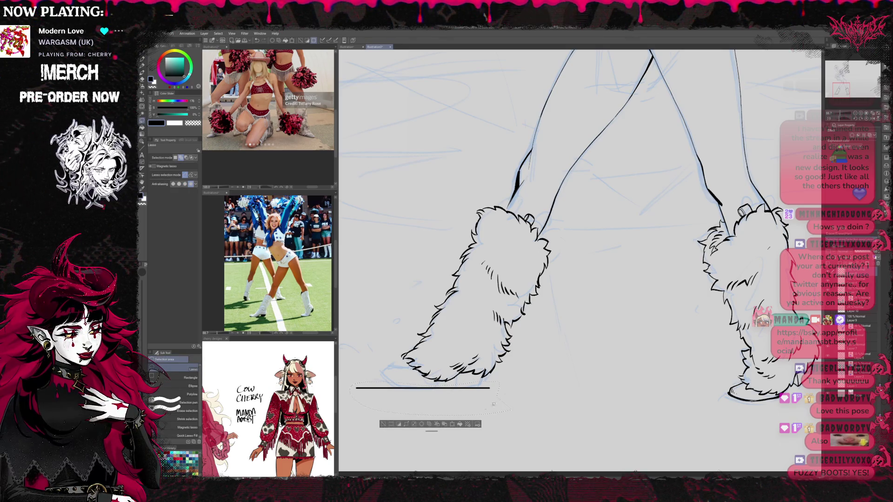
key("ctrl+t")
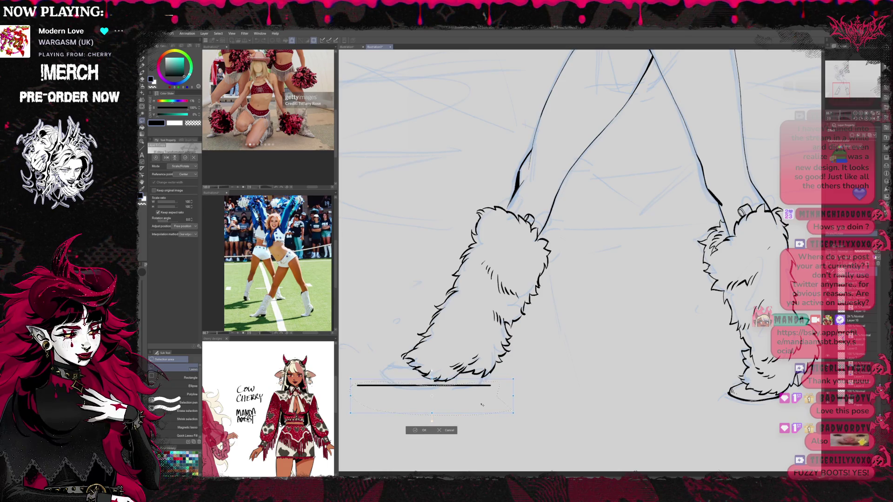
left_click(417, 430)
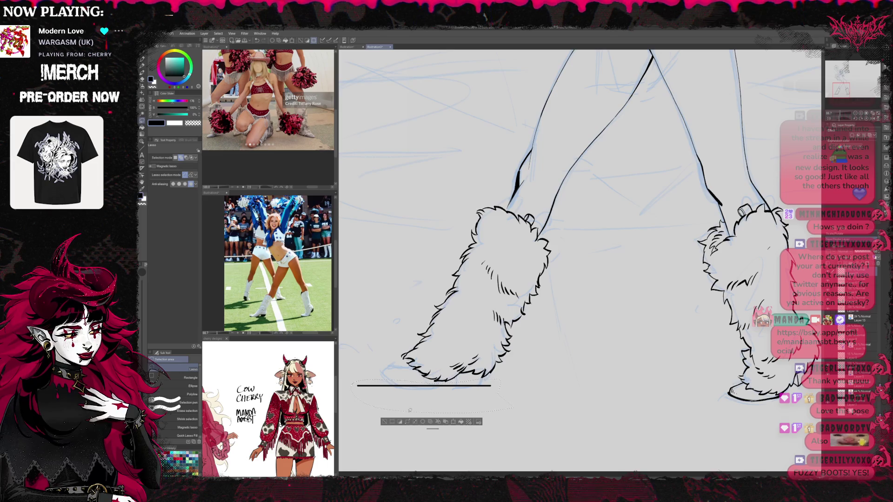
key("ctrl+d")
Ink short strokes at the left boot's toe, touching up with the eraser
key("p")
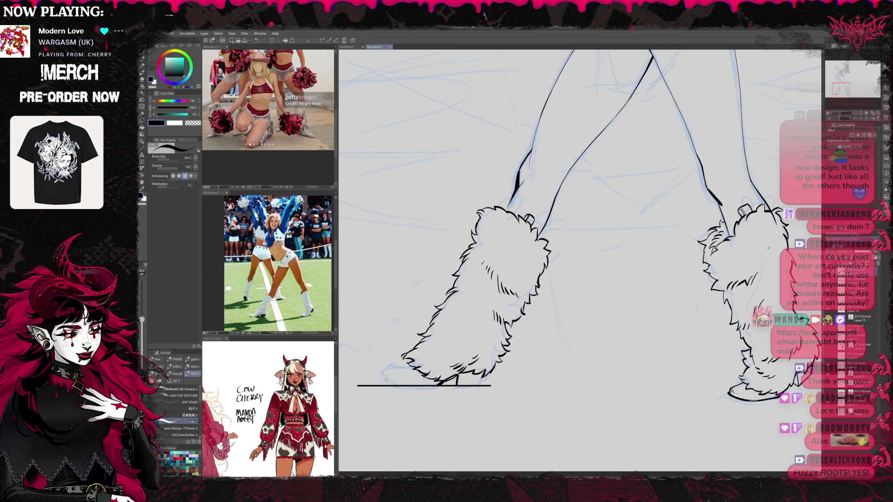
left_click_drag(388, 379, 395, 385)
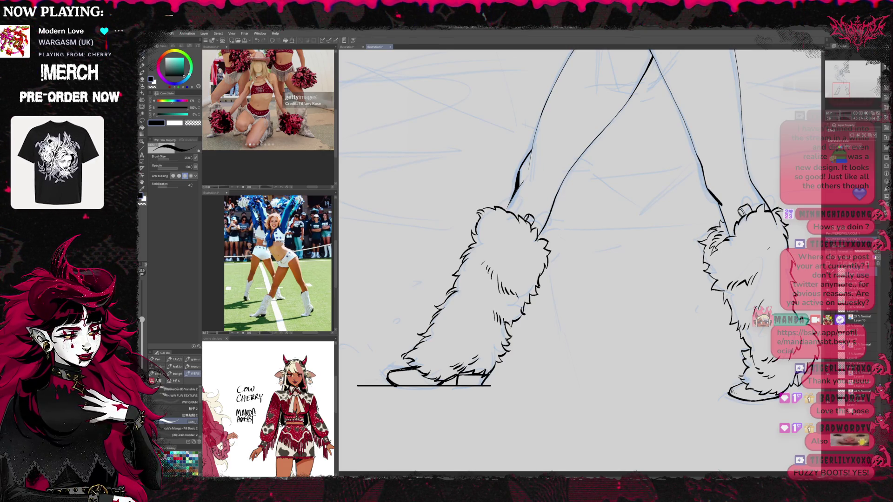
key("e")
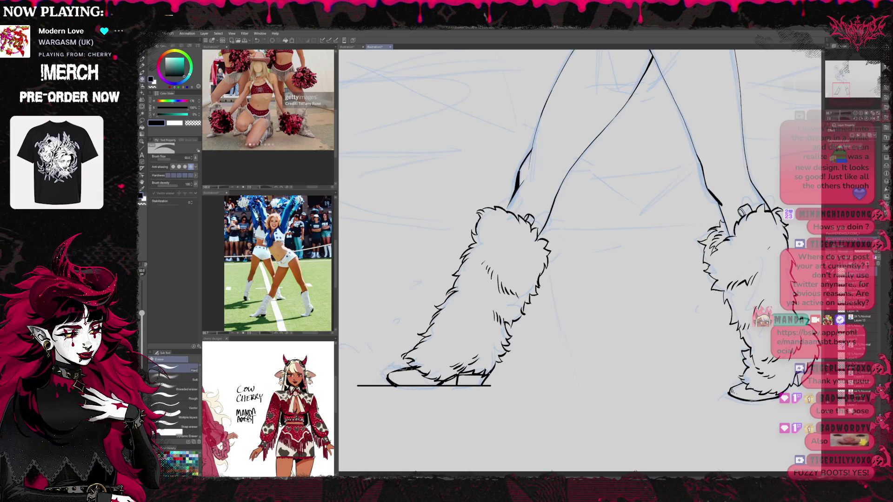
key("p")
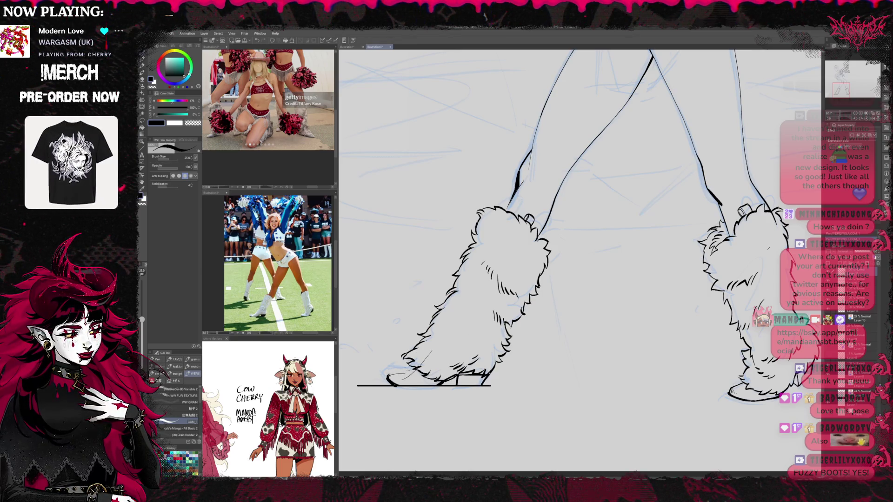
left_click_drag(388, 376, 401, 372)
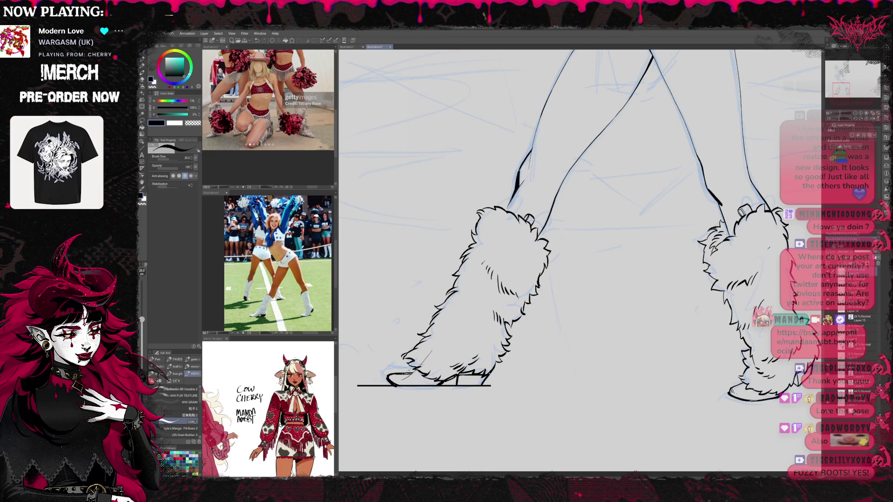
key("e")
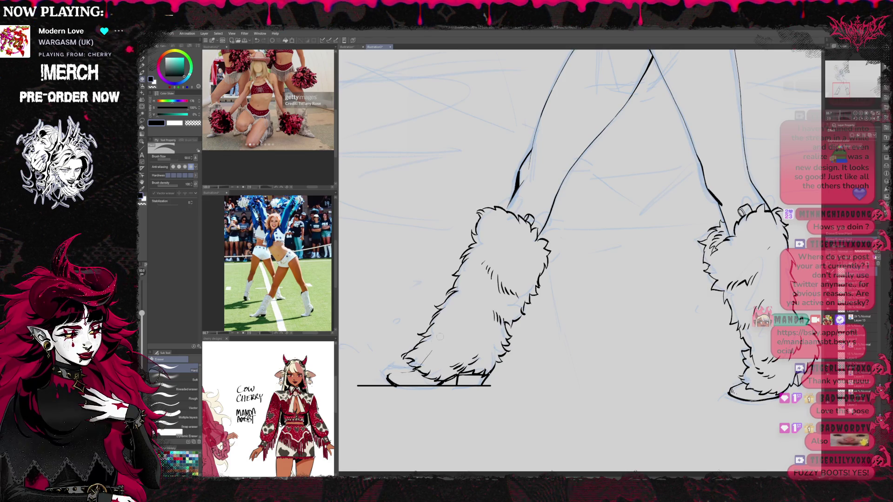
key("p")
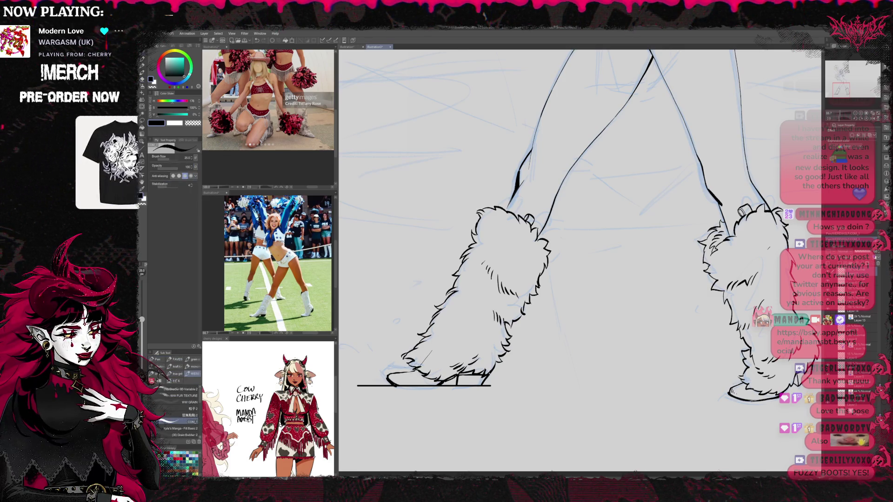
key("e")
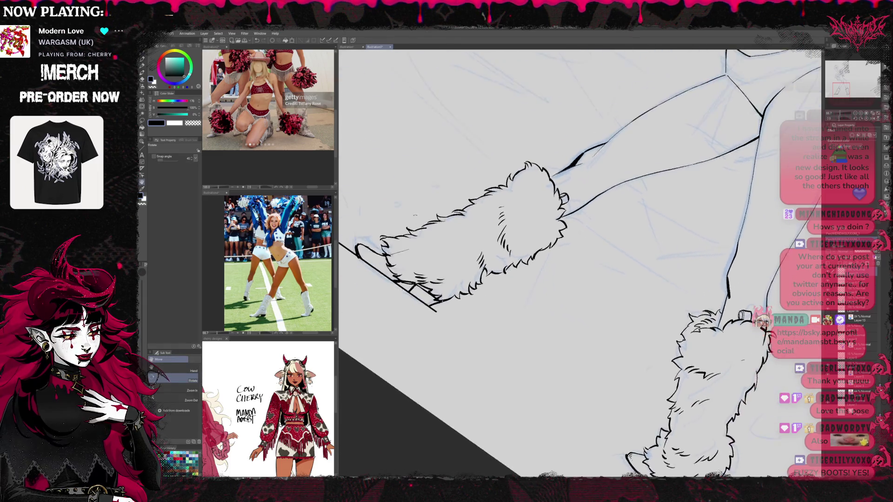
Erase stray sketch marks near the left boot and rotate the view so the leg lies level
left_click_drag(365, 247, 410, 248)
left_click_drag(356, 242, 356, 255)
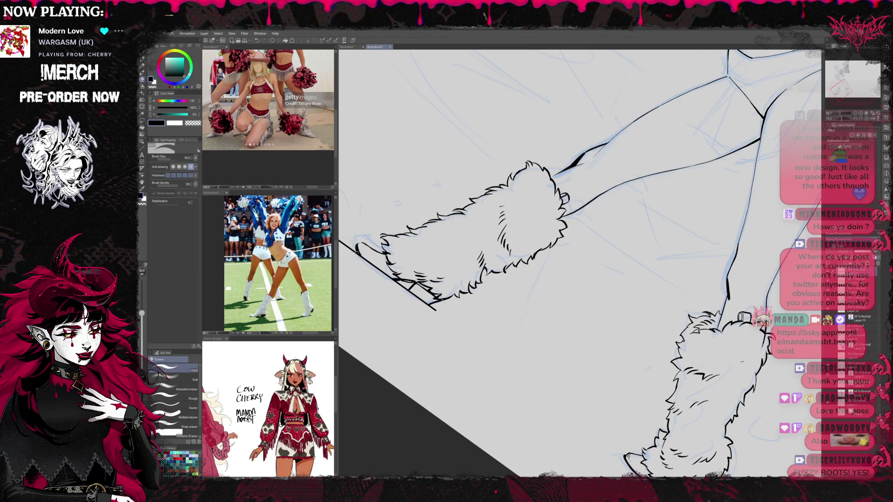
key("p")
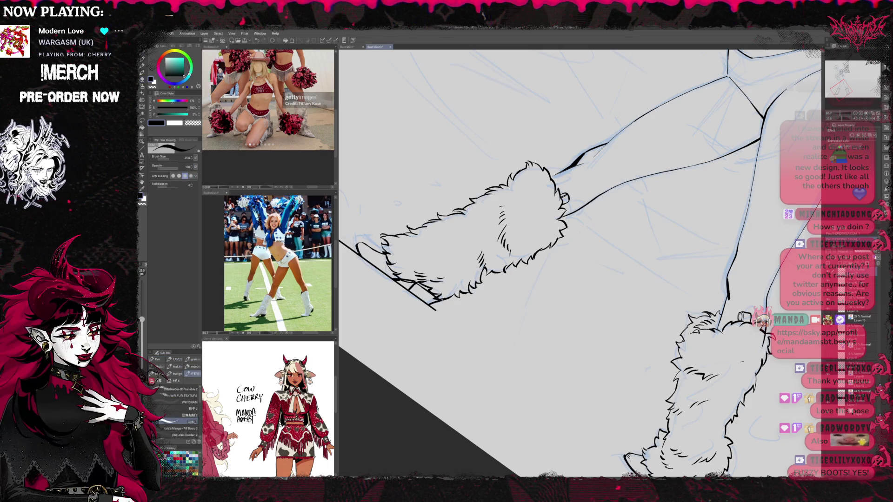
key("r")
mouse_move(651, 140)
left_mouse_down()
mouse_move(618, 112)
mouse_move(572, 100)
left_mouse_up()
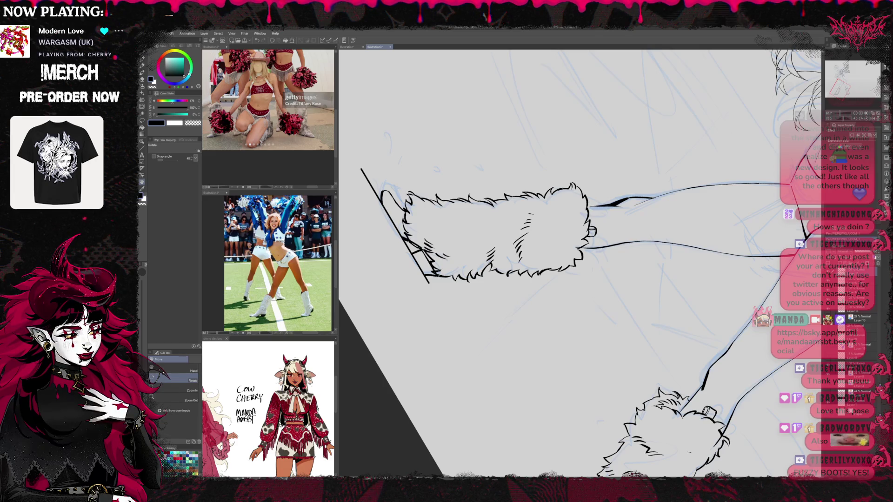
key("p")
Lasso the boot-top lines and reshape them with a free transform
key("m")
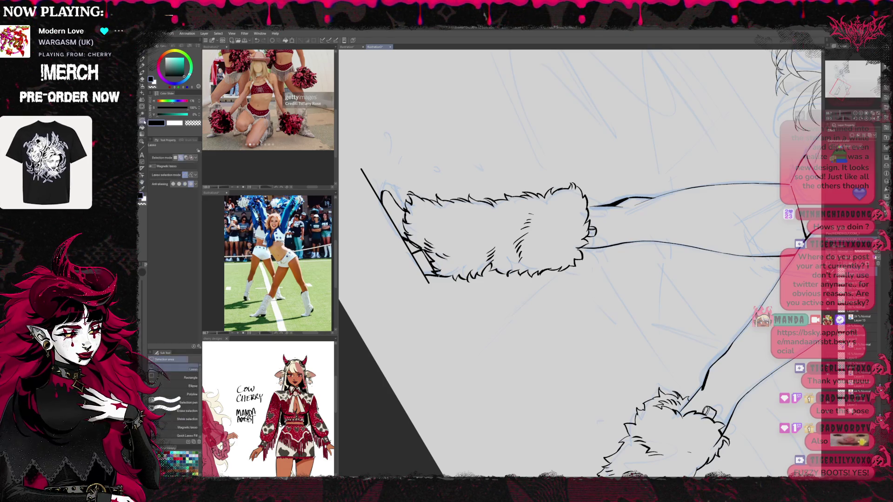
mouse_move(419, 227)
left_mouse_down()
mouse_move(378, 211)
mouse_move(413, 190)
left_mouse_up()
key("ctrl+t")
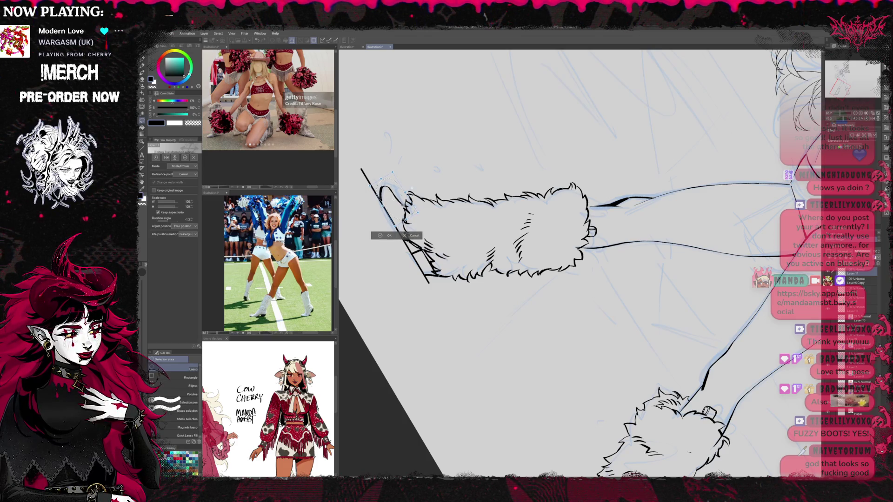
key("Return")
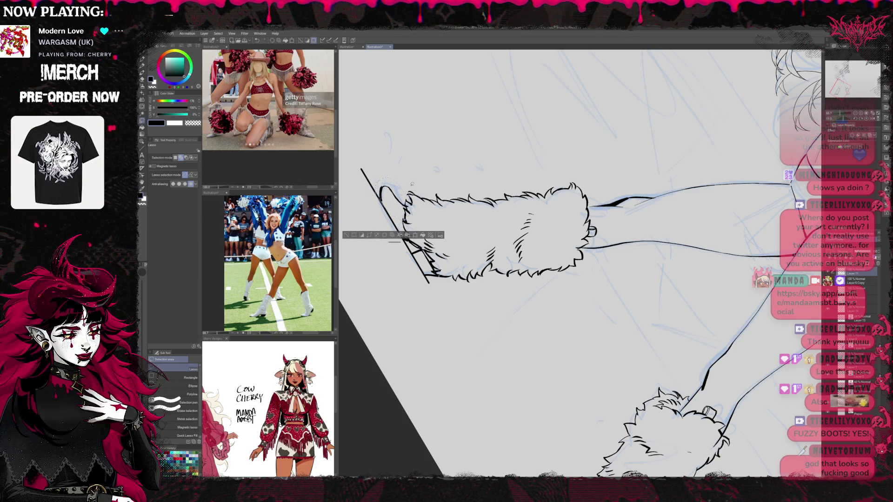
key("ctrl+d")
key("p")
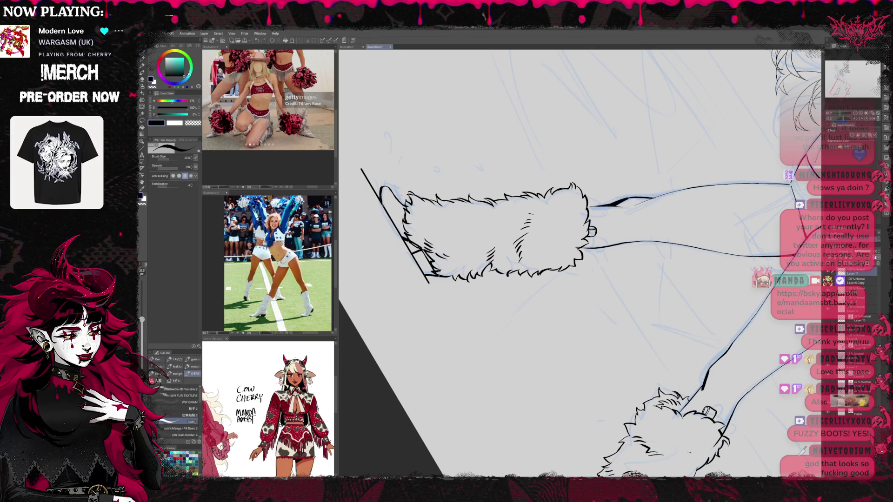
Ink a line along the boot's left edge, then erase stray strokes near the sole
key("e")
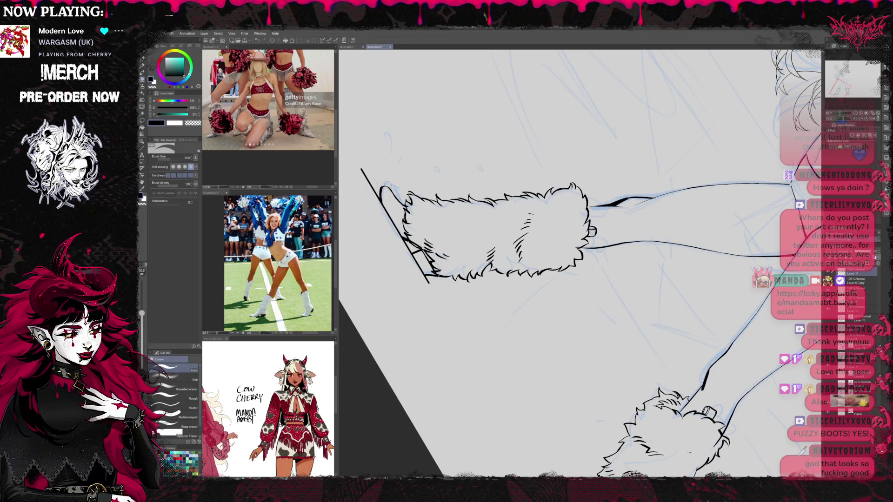
key("p")
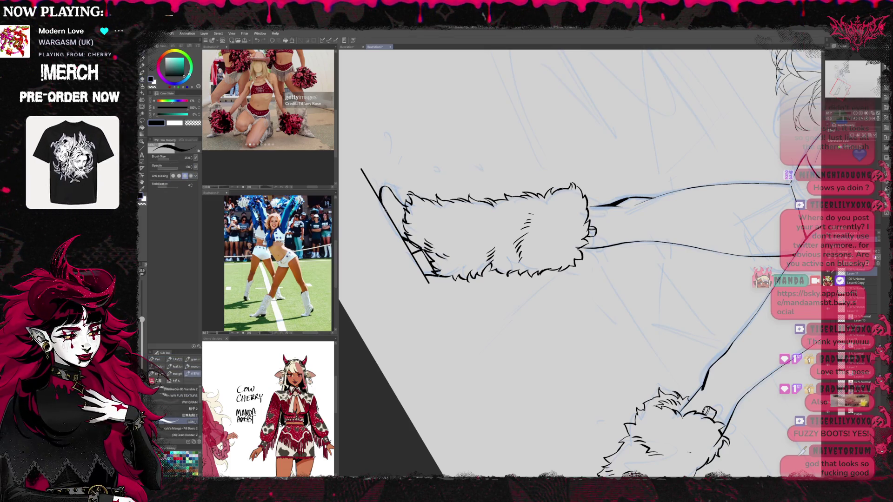
left_click_drag(379, 201, 400, 239)
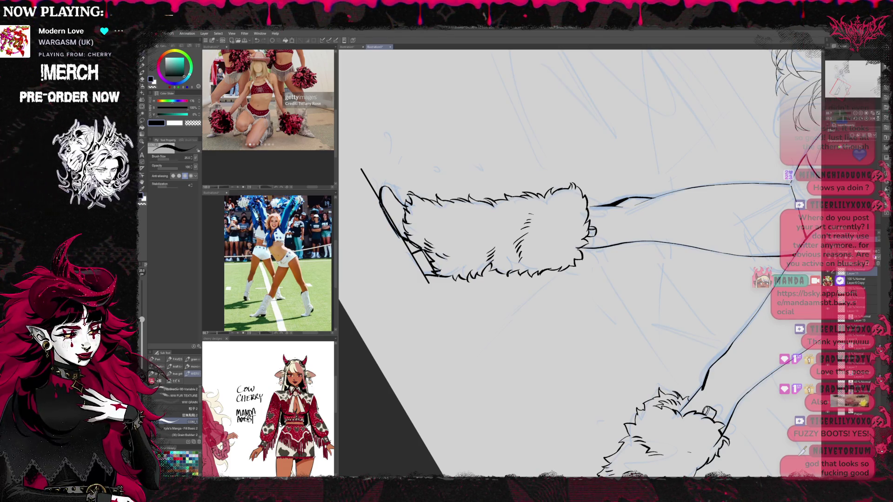
key("e")
key("ctrl+@")
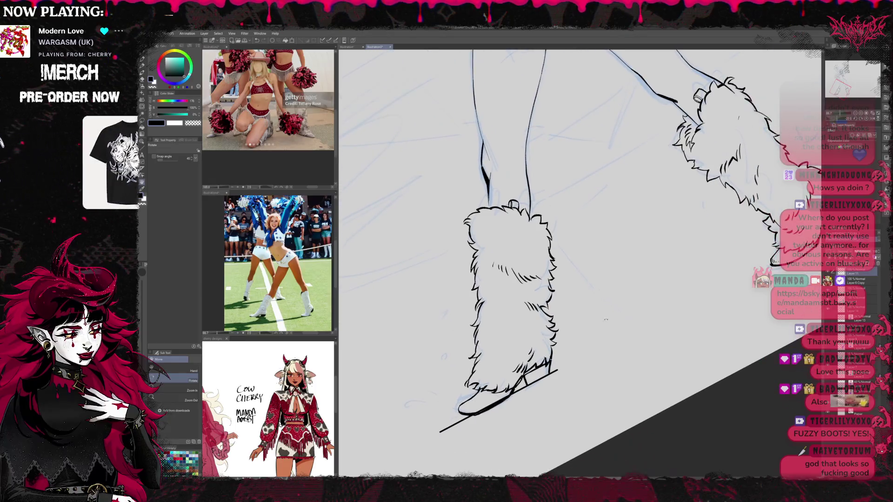
mouse_move(479, 395)
left_mouse_down()
mouse_move(465, 402)
mouse_move(495, 384)
left_mouse_up()
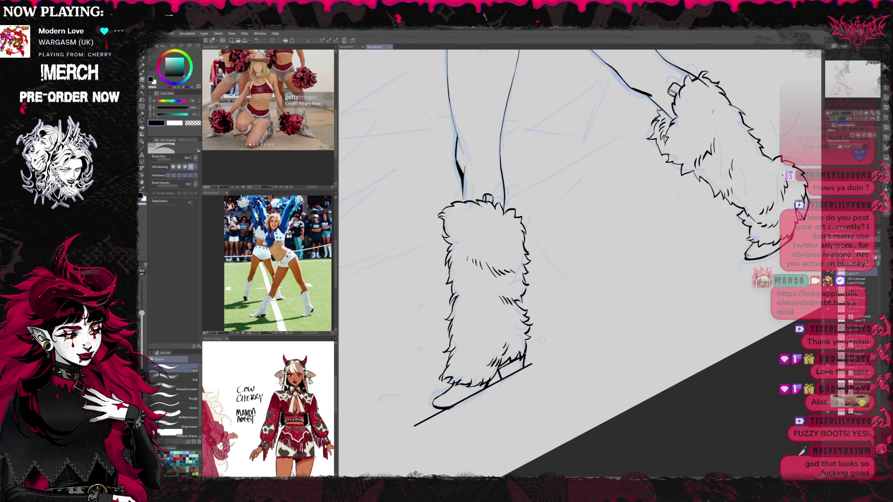
Compare the boot linework layer, then trim the sole line's tails on Layer 6 Copy
left_click(841, 288)
left_click(841, 288)
mouse_move(521, 352)
left_mouse_down()
mouse_move(506, 367)
mouse_move(522, 352)
left_mouse_up()
key("p")
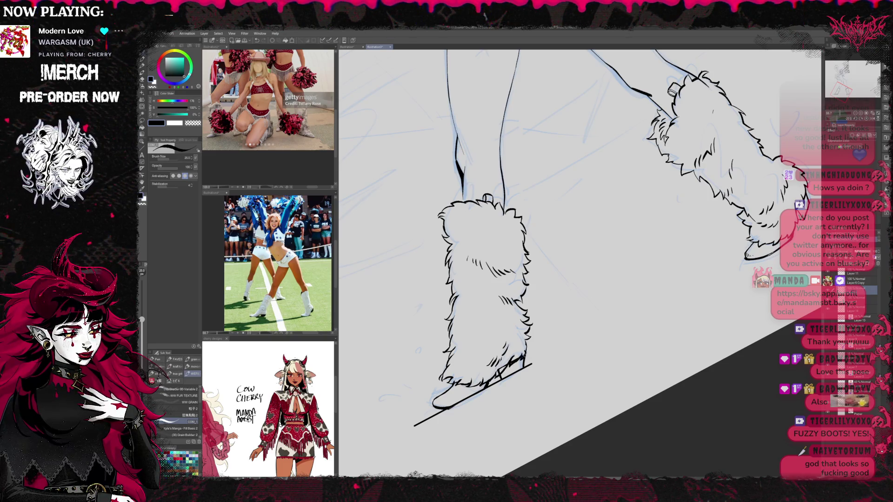
key("e")
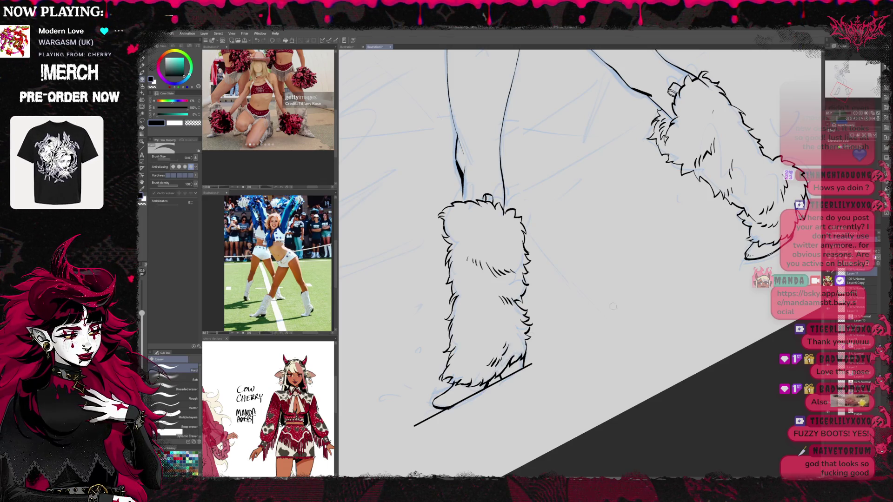
key("alt+bracketleft")
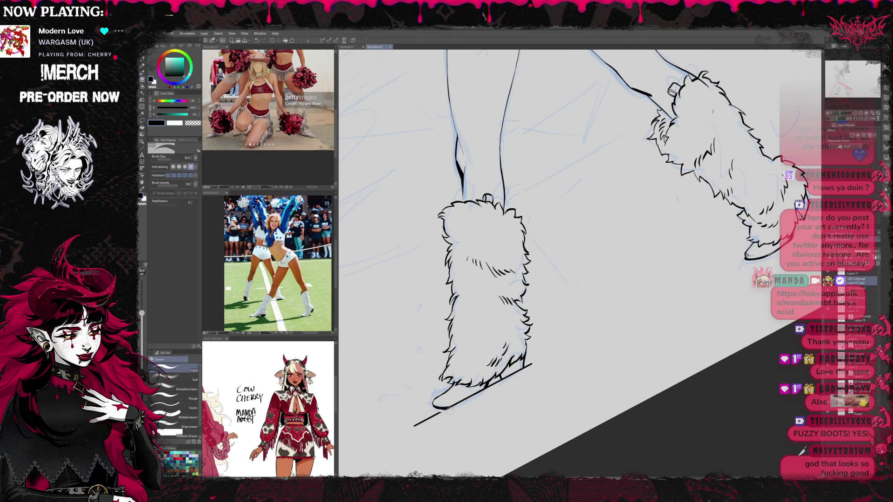
left_click_drag(440, 413, 416, 424)
left_click_drag(493, 379, 488, 386)
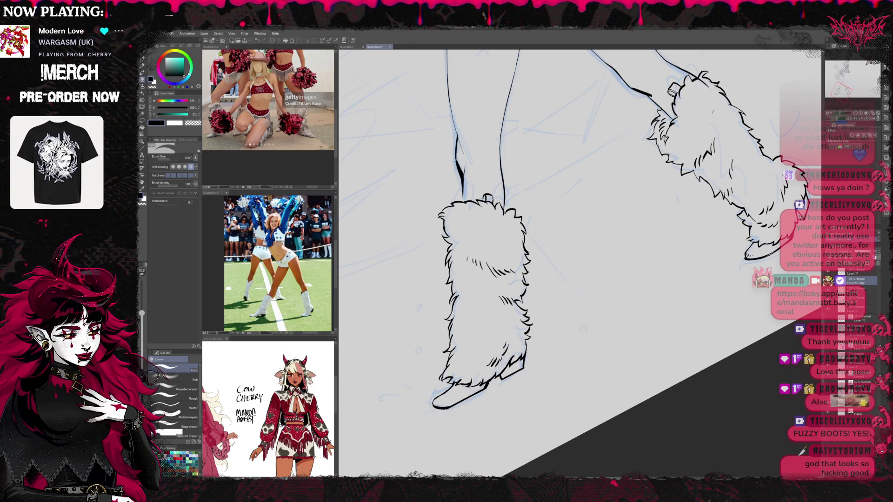
Rotate the canvas to several angles to check the finished boots
key("r")
mouse_move(526, 365)
left_mouse_down()
mouse_move(586, 357)
mouse_move(536, 347)
left_mouse_up()
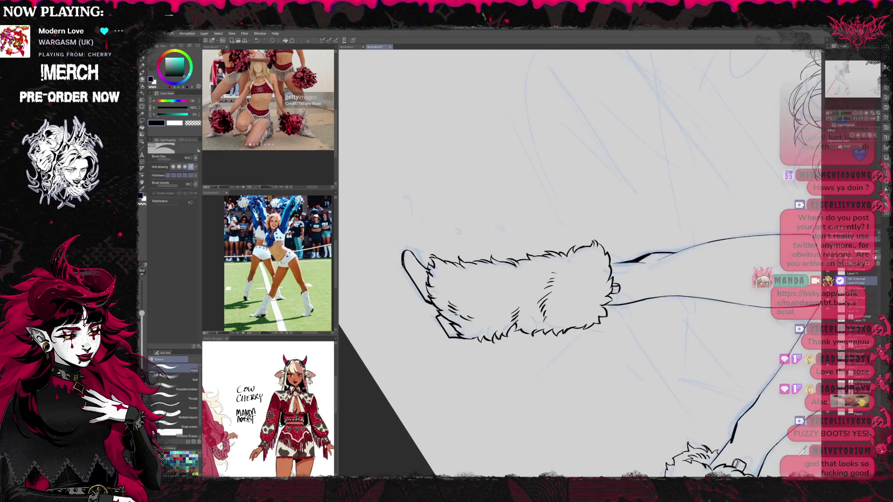
key("p")
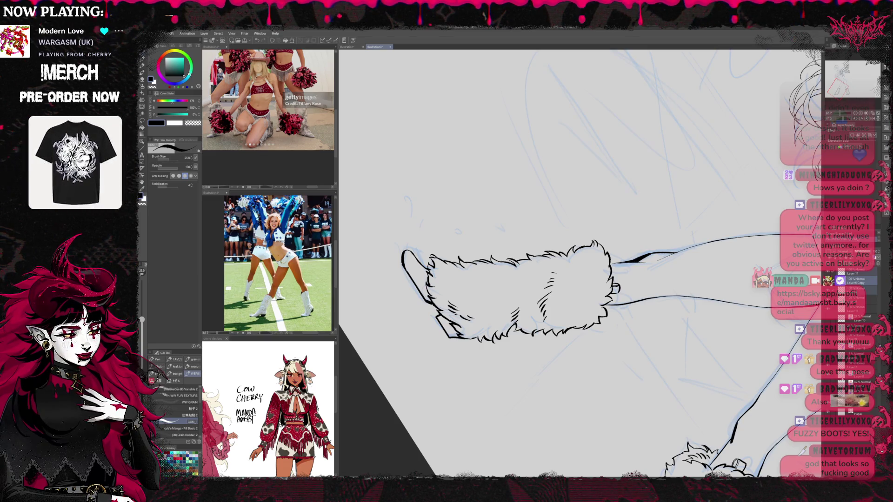
scroll(856, 288, "down", 2)
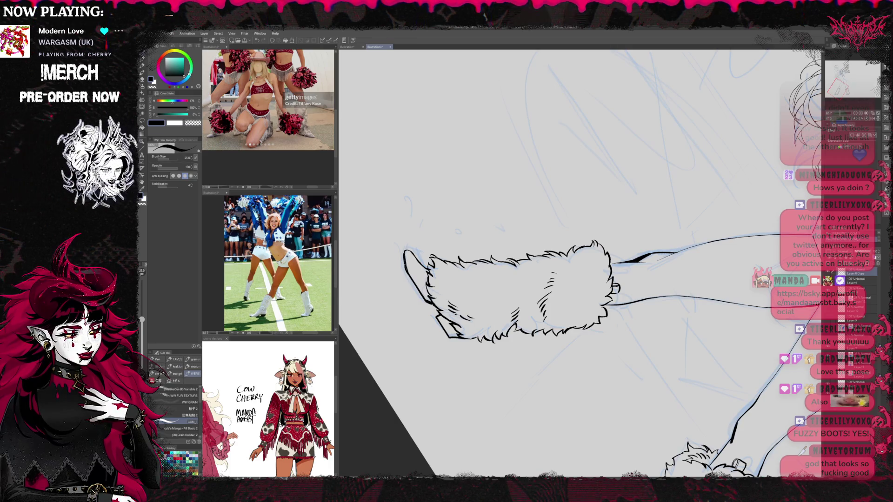
key("e")
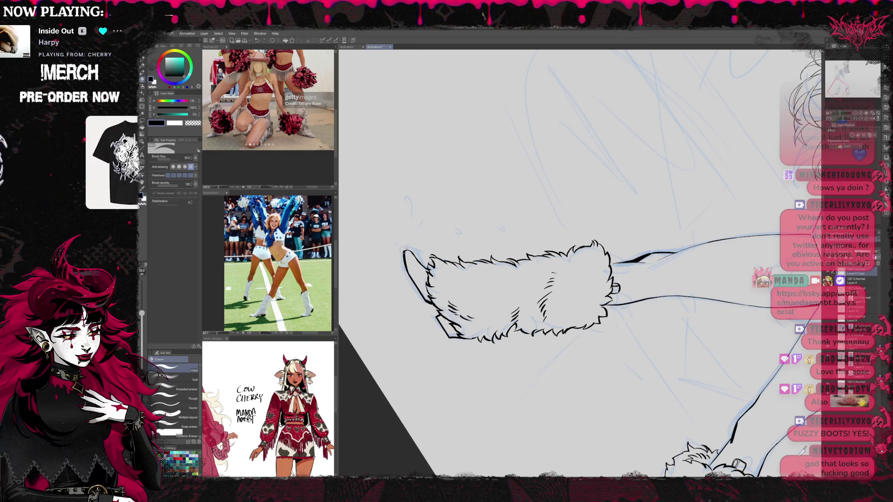
key("r")
left_click_drag(651, 326, 535, 372)
left_click_drag(582, 325, 614, 288)
key("e")
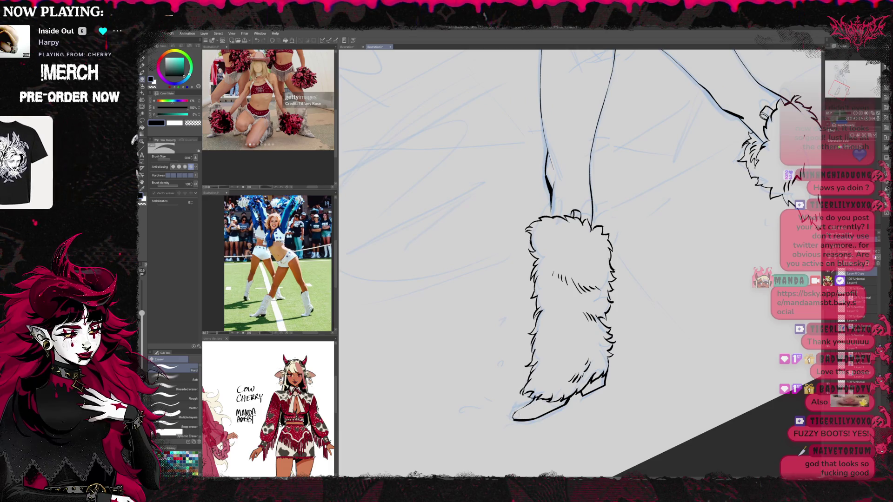
key("p")
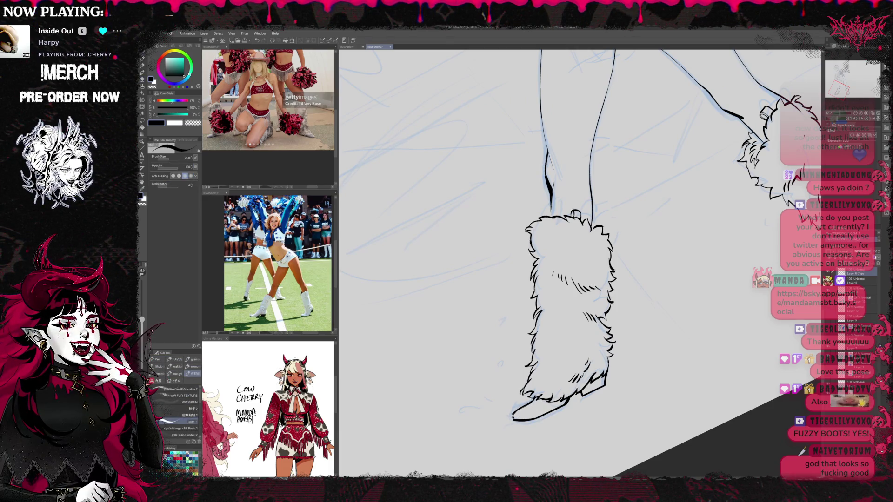
key("r")
left_click_drag(605, 280, 572, 233)
scroll(429, 309, "down", 5)
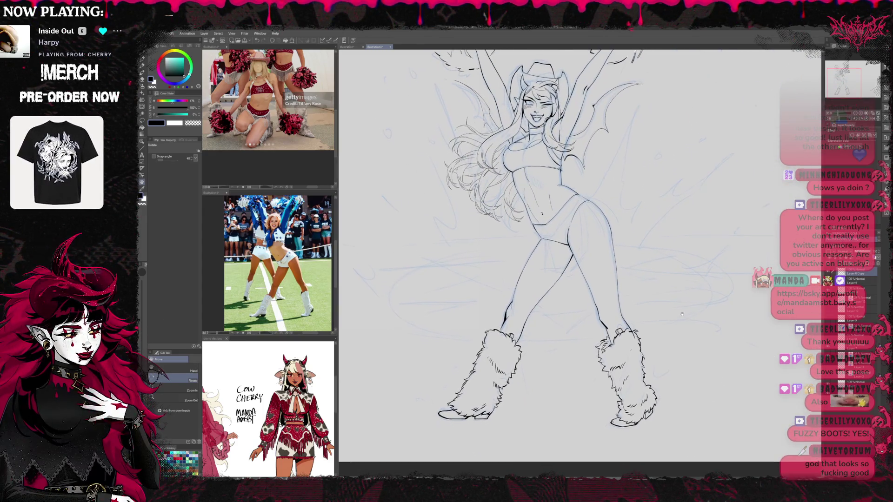
Turn the canvas so the figure lies sideways and touch up the ink with pen and eraser
mouse_move(429, 309)
left_mouse_down()
mouse_move(419, 242)
mouse_move(432, 196)
mouse_move(493, 126)
left_mouse_up()
key("e")
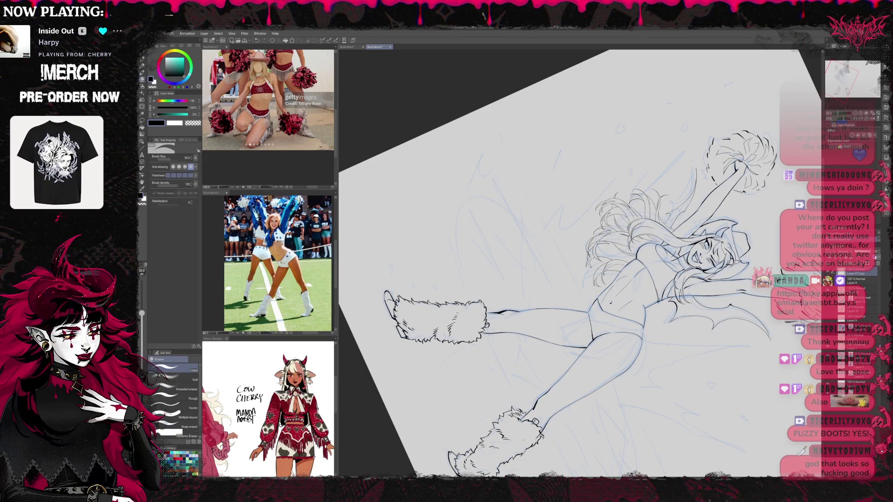
key("p")
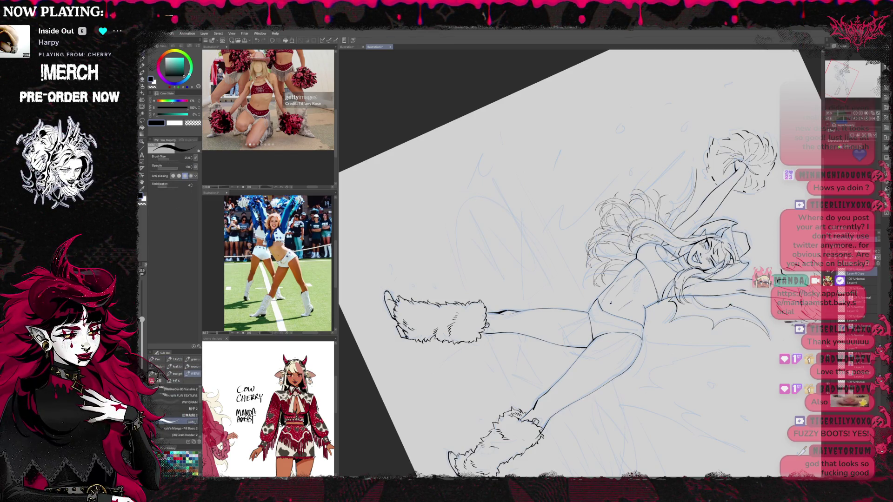
key("e")
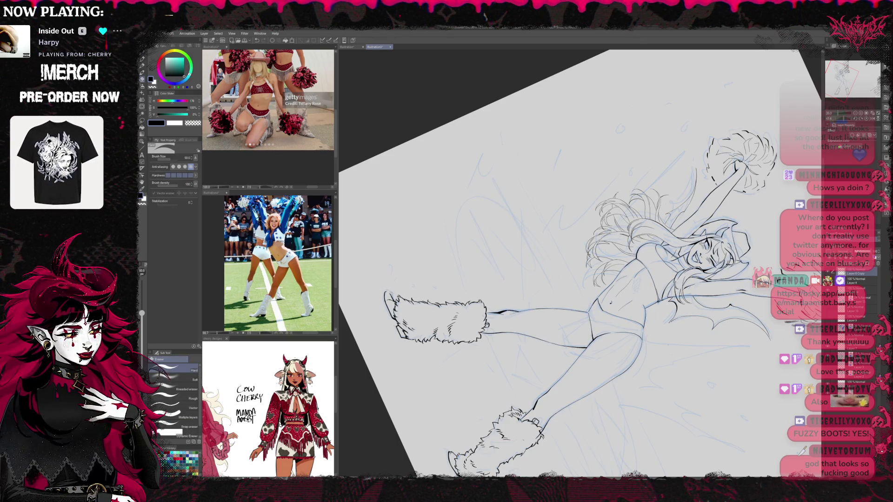
key("p")
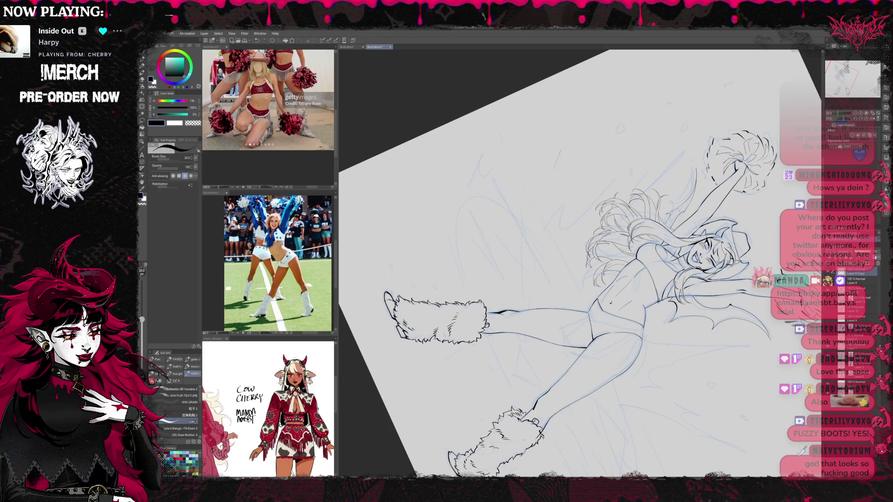
key("e")
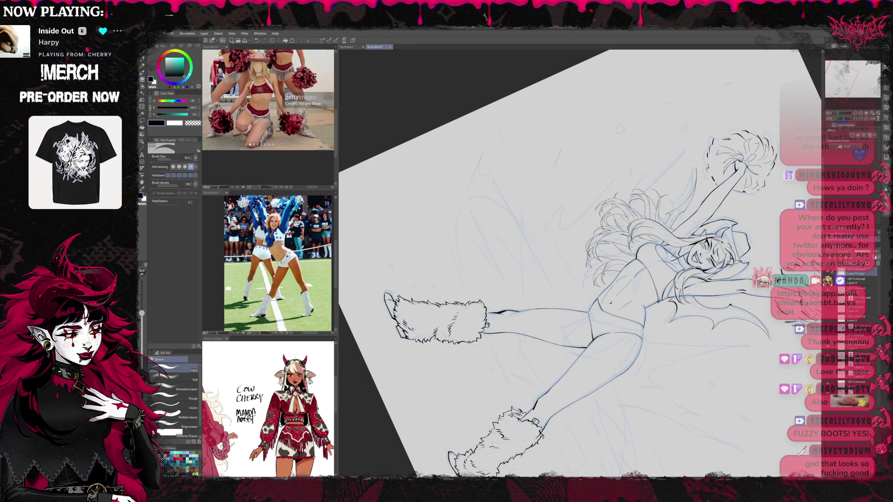
key("p")
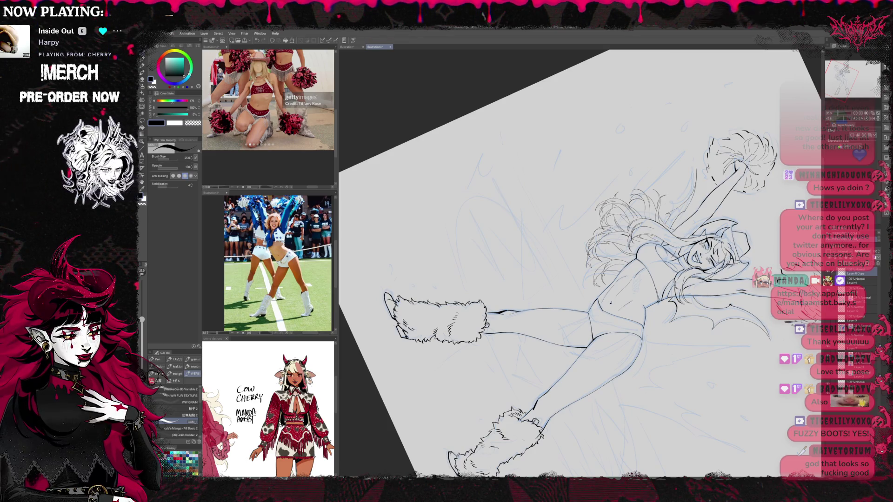
key("e")
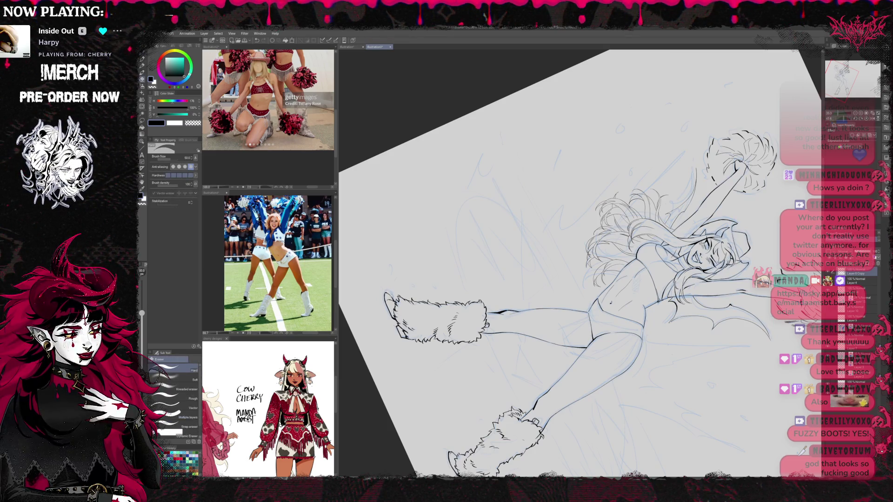
key("p")
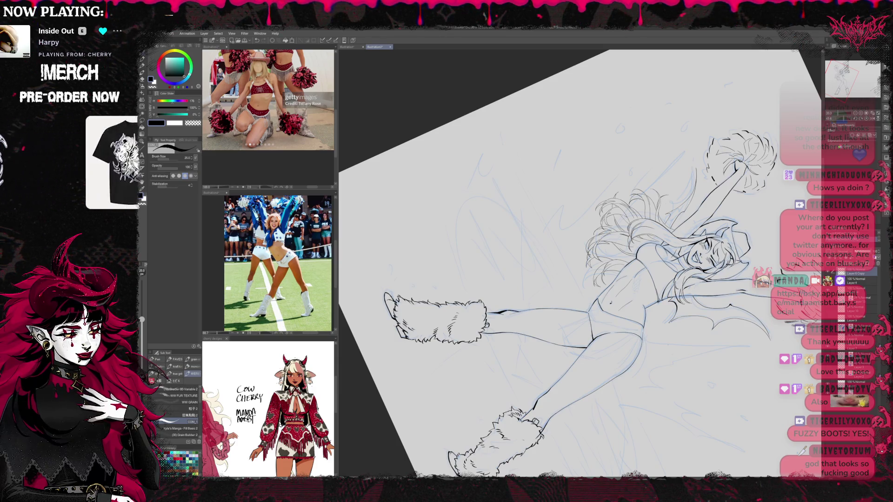
Re-tilt the canvas so the legs point lower left, then tilt the cheerleader reference to match
key("r")
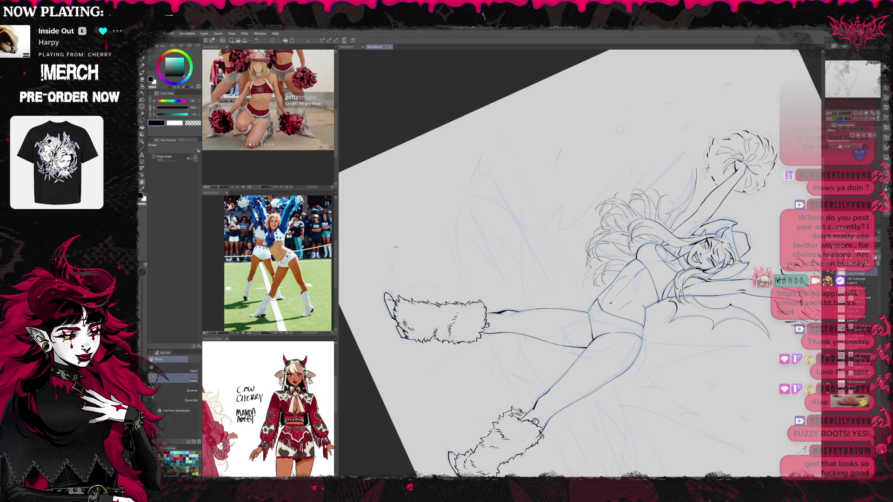
left_click_drag(577, 260, 614, 223)
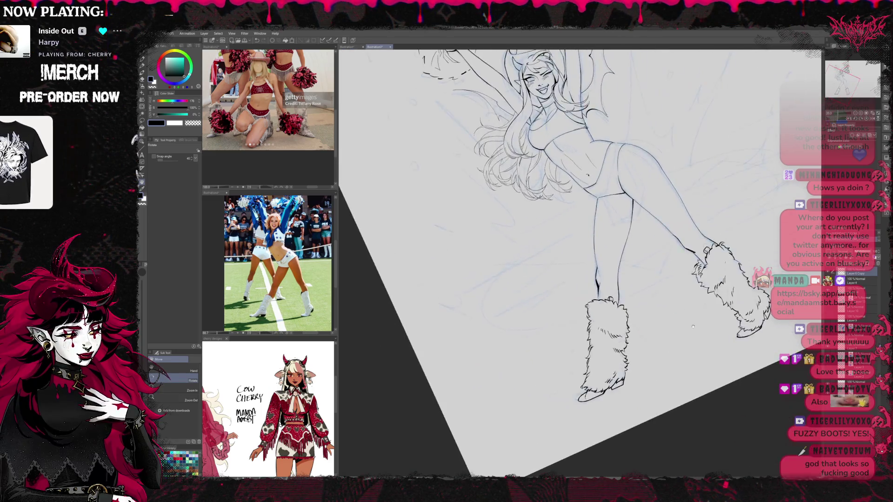
key("e")
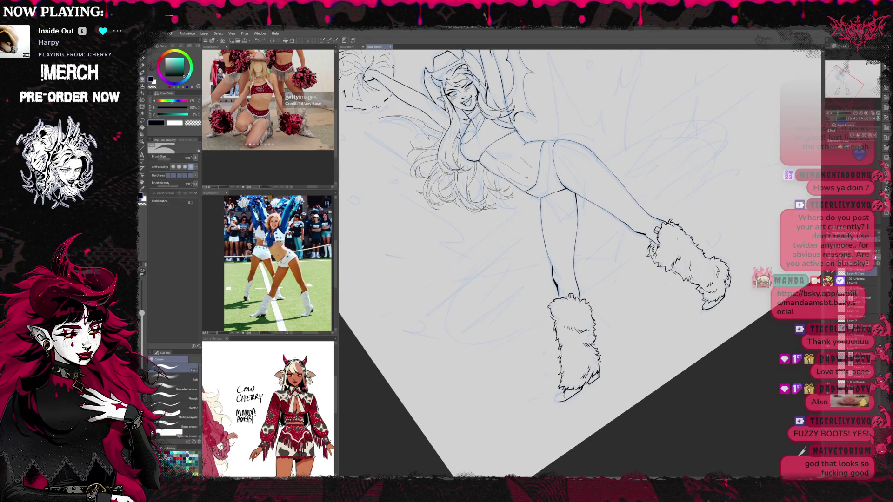
key("r")
mouse_move(558, 279)
left_mouse_down()
mouse_move(465, 232)
mouse_move(484, 188)
left_mouse_up()
key("p")
key("r")
left_click_drag(315, 276, 288, 214)
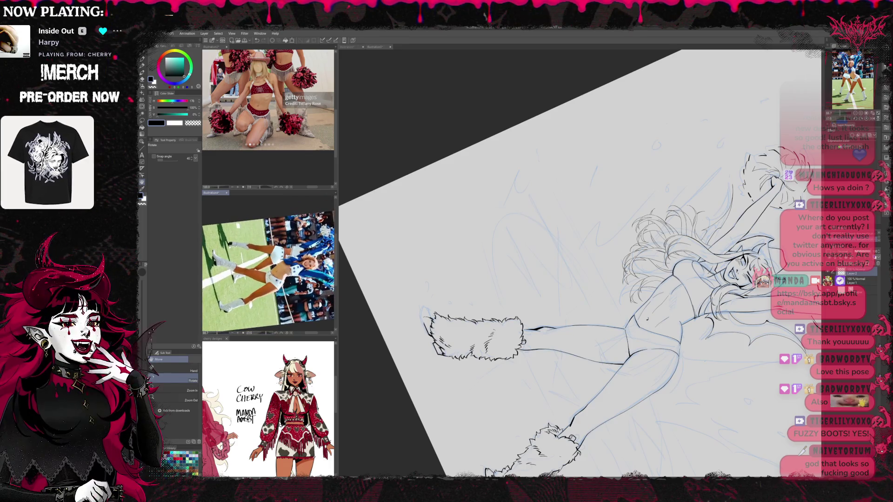
Zoom and rotate the reference onto the white boots close-up
scroll(288, 214, "up", 5)
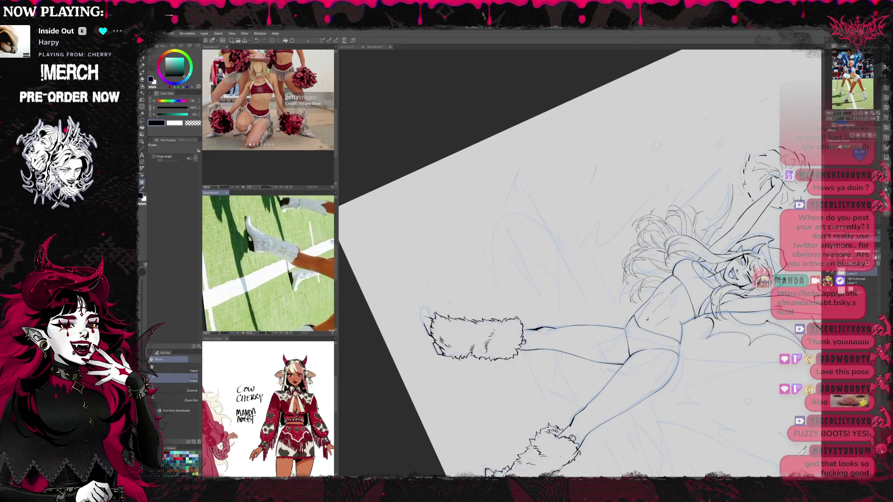
left_click_drag(288, 214, 298, 232)
left_click(428, 328)
Erase the old lines at the raised boot's end and ease the canvas to a shallower tilt
key("e")
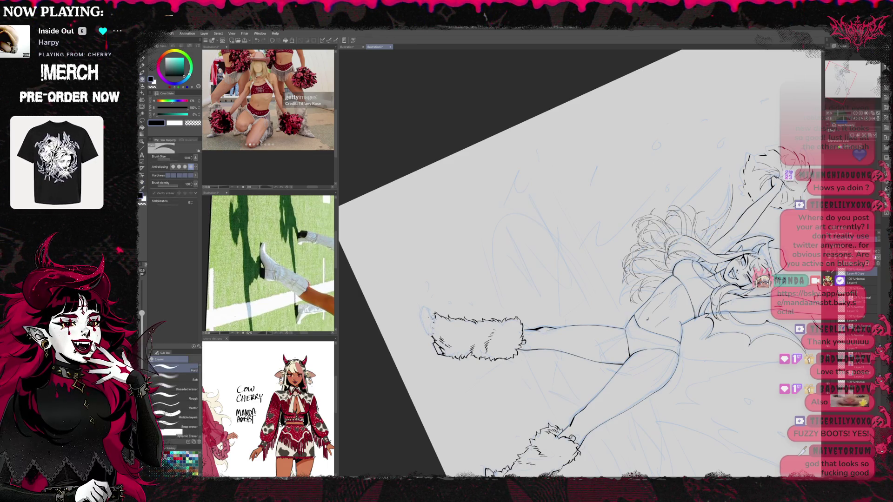
left_click_drag(442, 349, 437, 328)
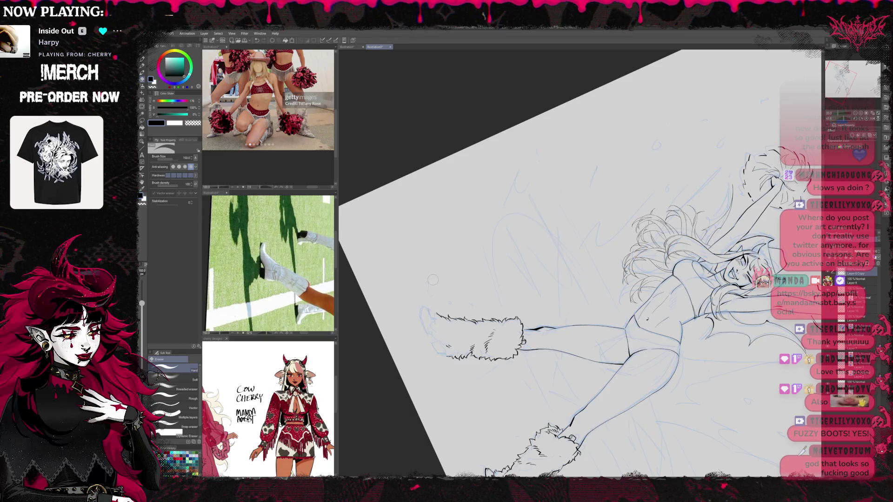
key("r")
mouse_move(433, 279)
left_mouse_down()
mouse_move(461, 191)
mouse_move(447, 235)
left_mouse_up()
key("p")
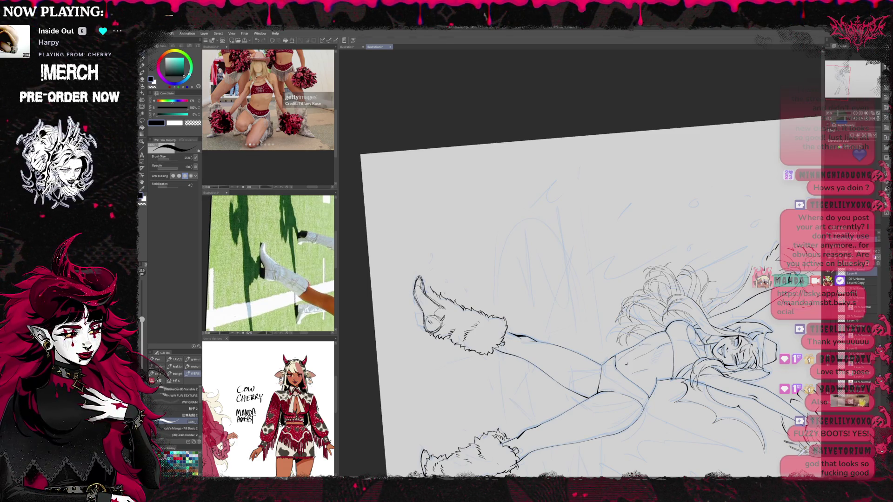
Scale the raised boot's foot to 90%, shift it slightly upward and confirm
key("ctrl+t")
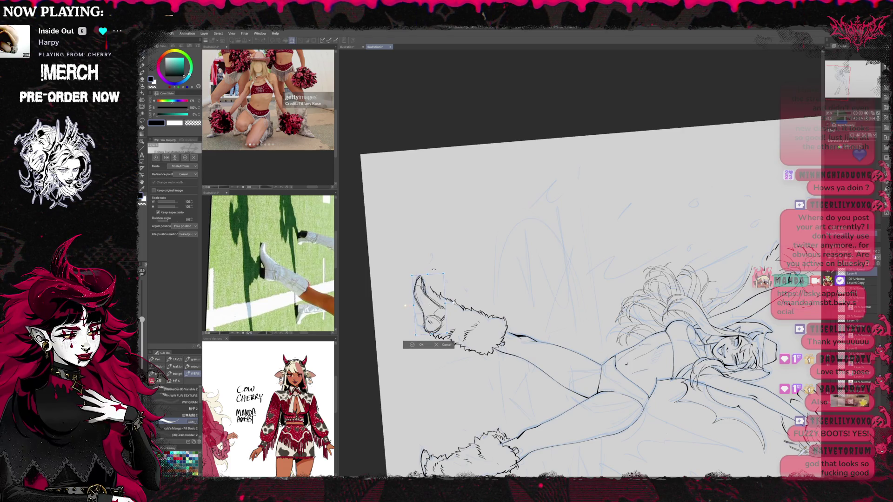
left_click_drag(442, 274, 440, 281)
left_click_drag(405, 308, 407, 306)
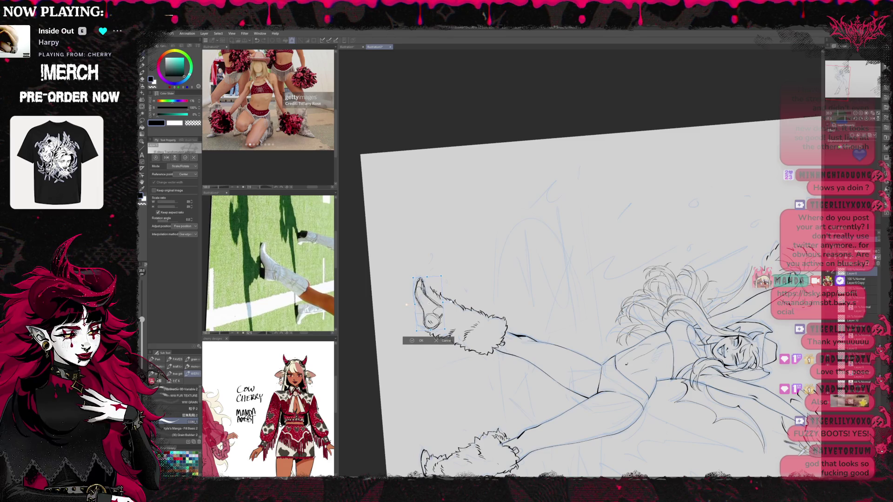
left_click(414, 342)
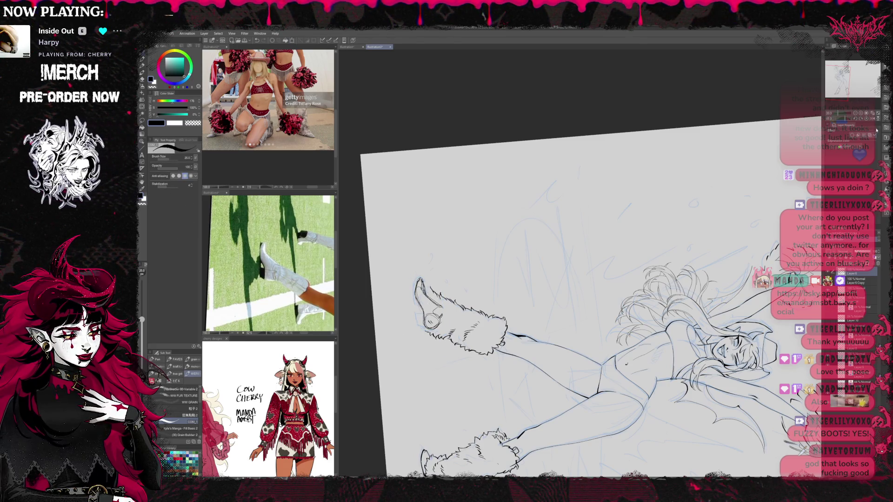
key("u")
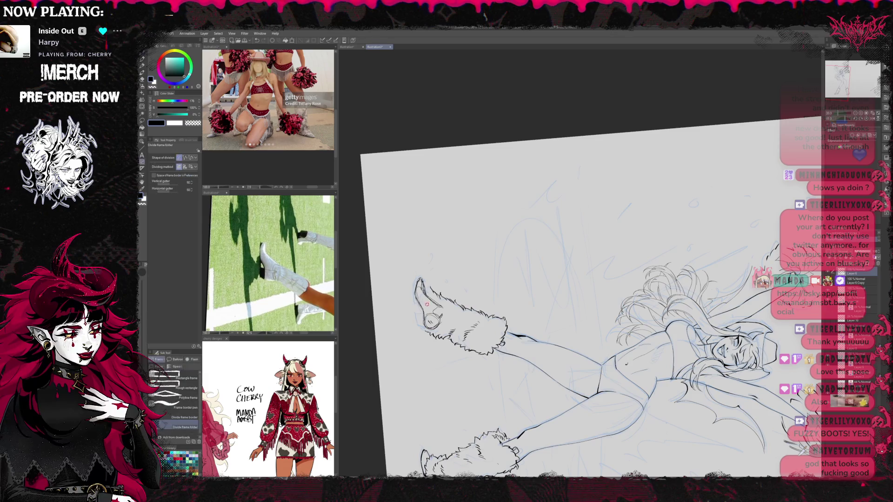
key("p")
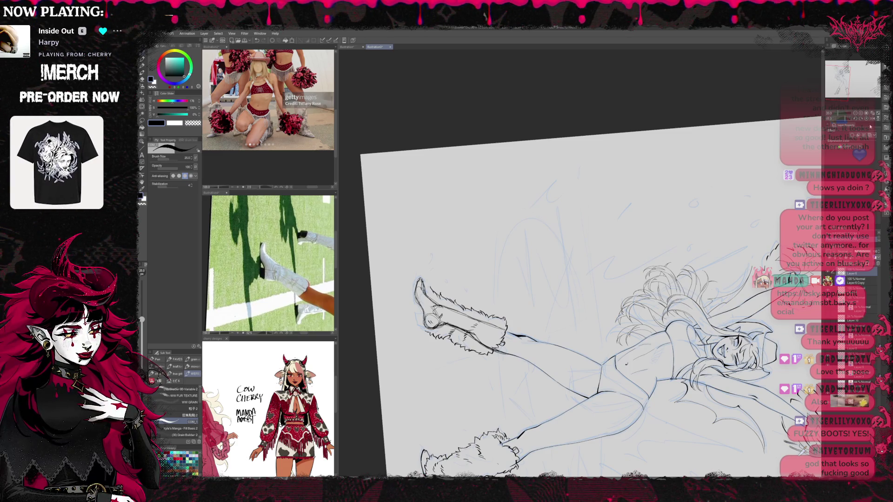
key("ctrl+0")
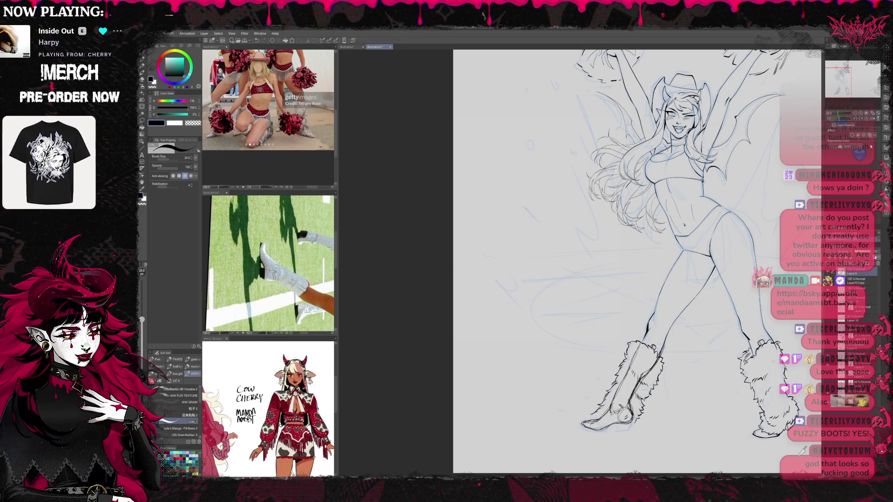
Enable Layer Color to tint the boot layer blue, then centre the legs and turn them horizontal
left_click(858, 136)
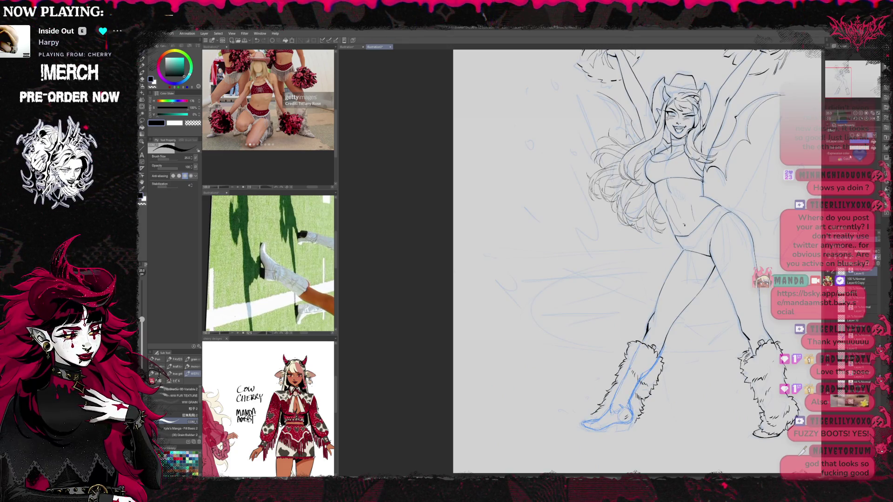
scroll(614, 197, "up", 2)
left_click_drag(613, 197, 579, 189)
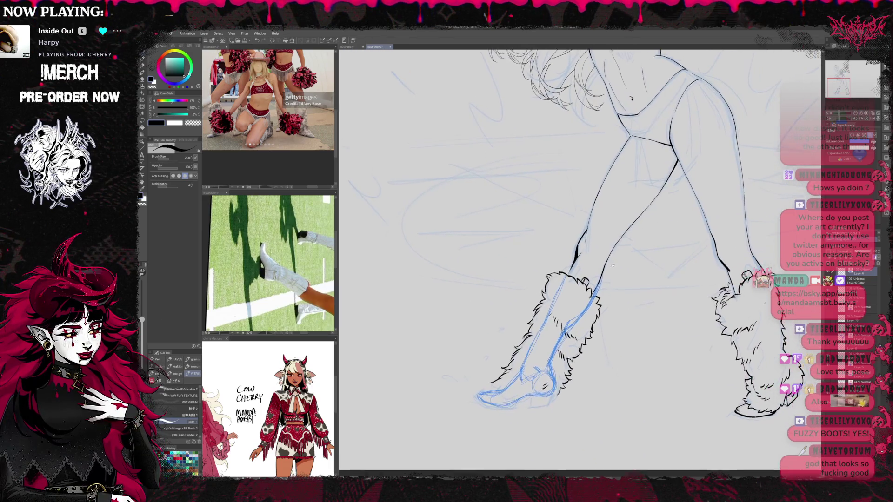
key("asciicircum")
key("asciicircum")
key("asciicircum")
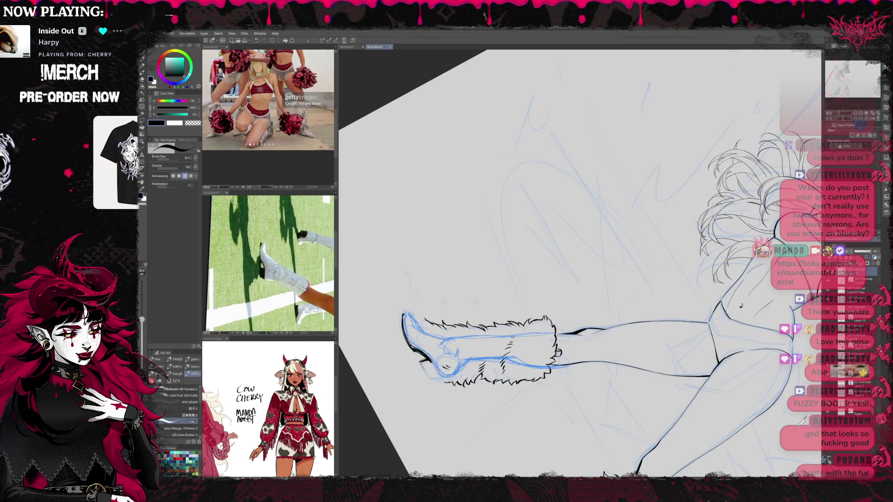
Ink a short toe line, show the boot layer in blue and hide the sketch inside the fur
left_click_drag(420, 361, 428, 376)
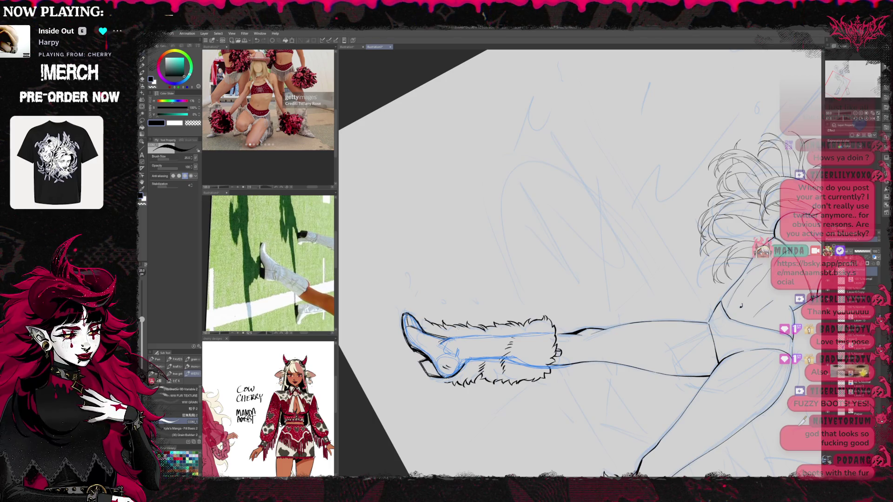
key("minus")
key("minus")
key("minus")
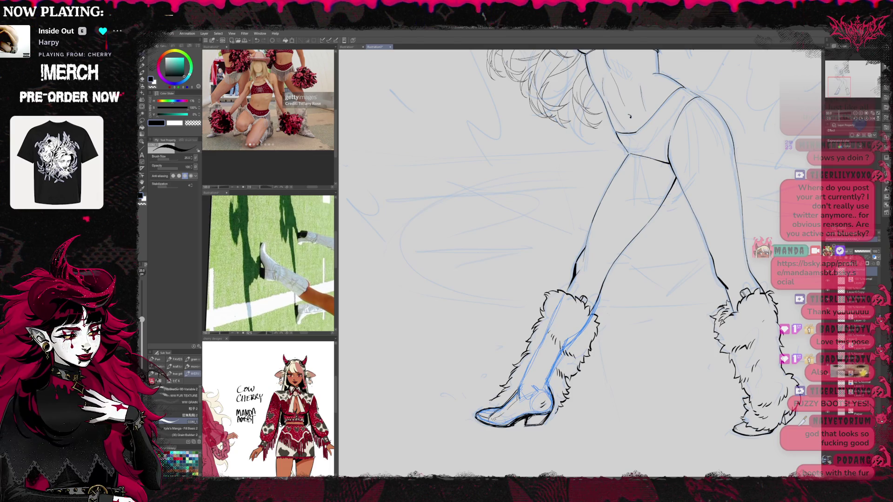
key("r")
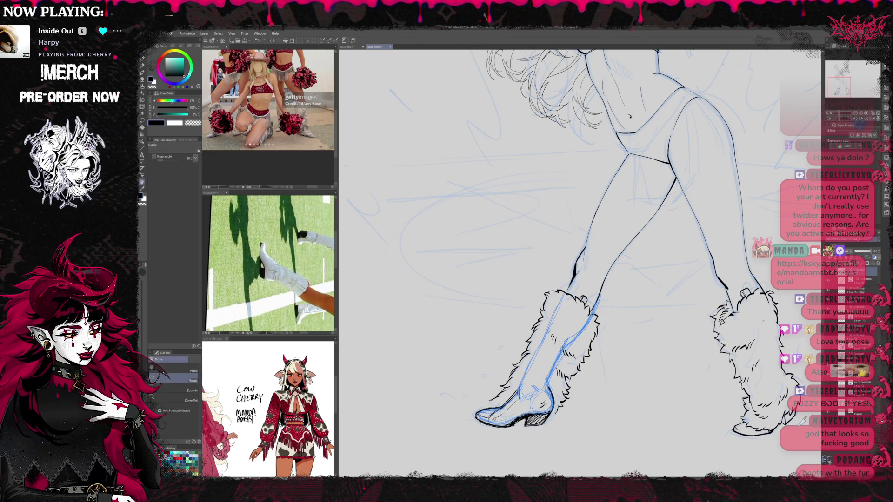
left_click_drag(503, 414, 514, 432)
key("e")
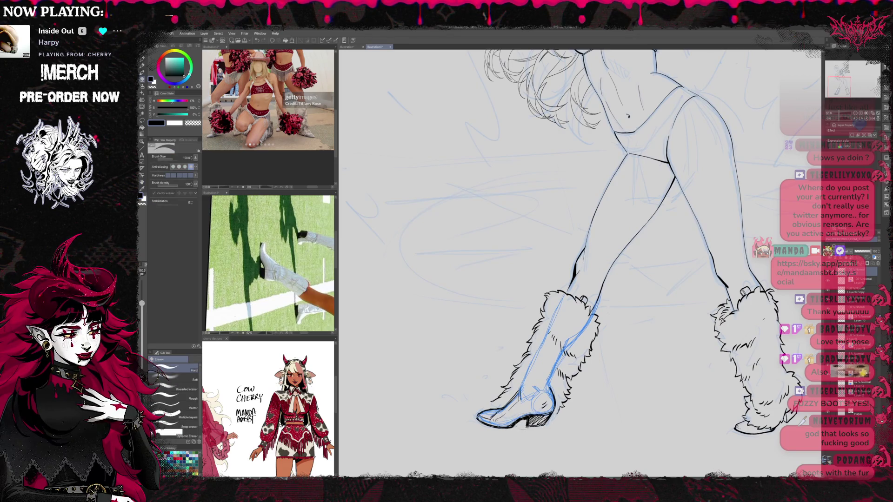
key("p")
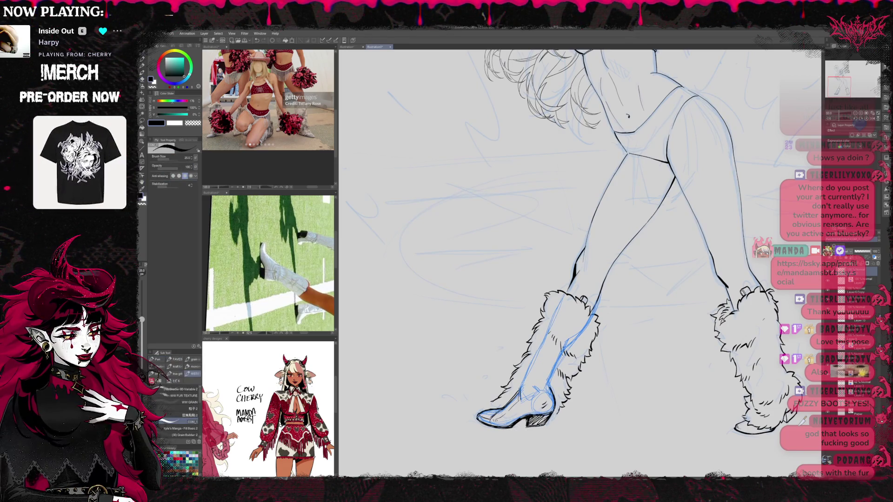
left_click(864, 134)
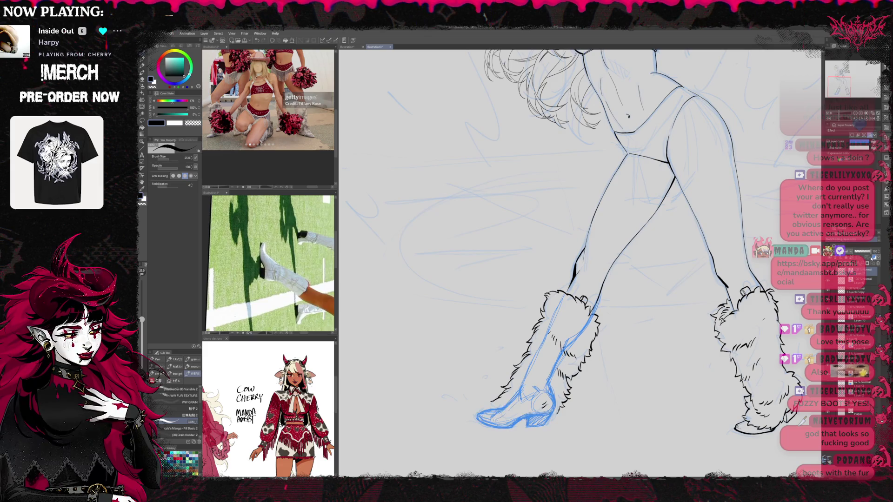
left_click(842, 279)
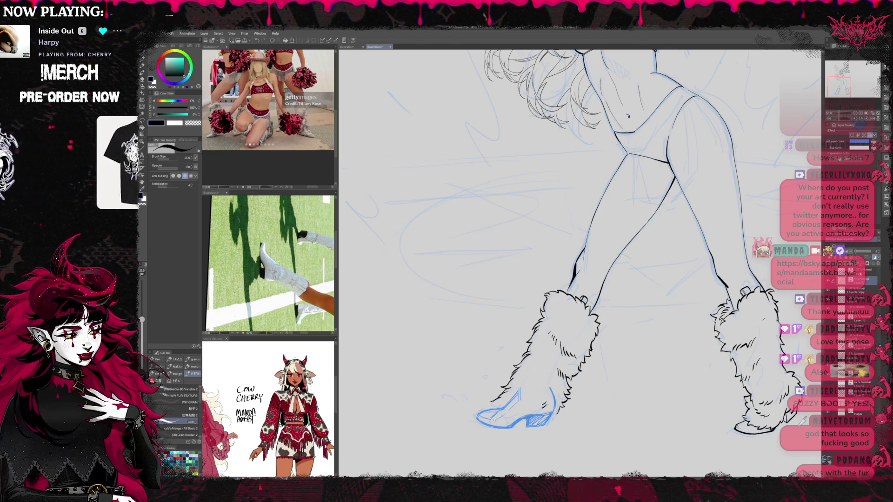
Shrink the blue boot sketch to 93%, then nudge the Layer 6 Copy boot slightly right
key("ctrl+t")
mouse_move(477, 428)
left_mouse_down()
mouse_move(520, 415)
mouse_move(552, 430)
left_mouse_up()
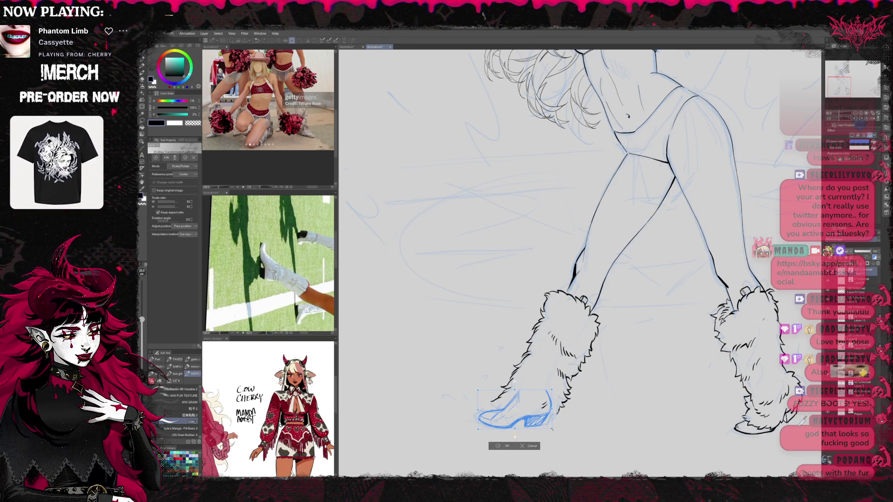
left_click(504, 446)
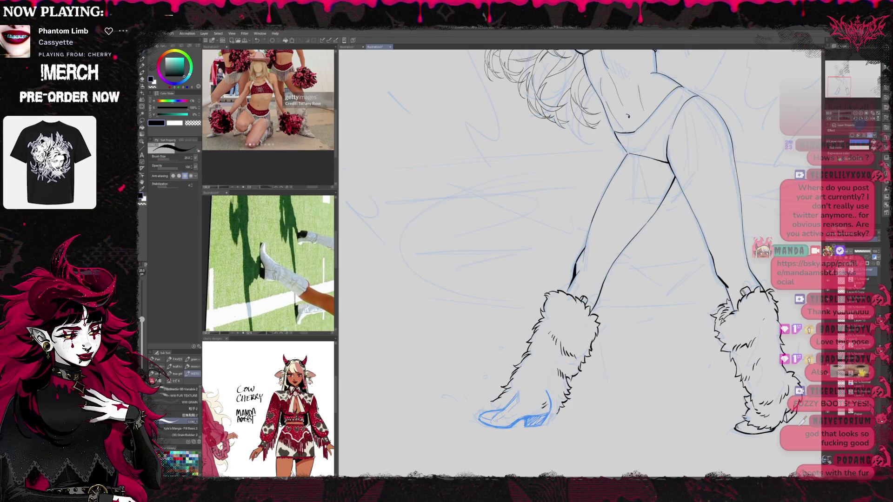
left_click(856, 291)
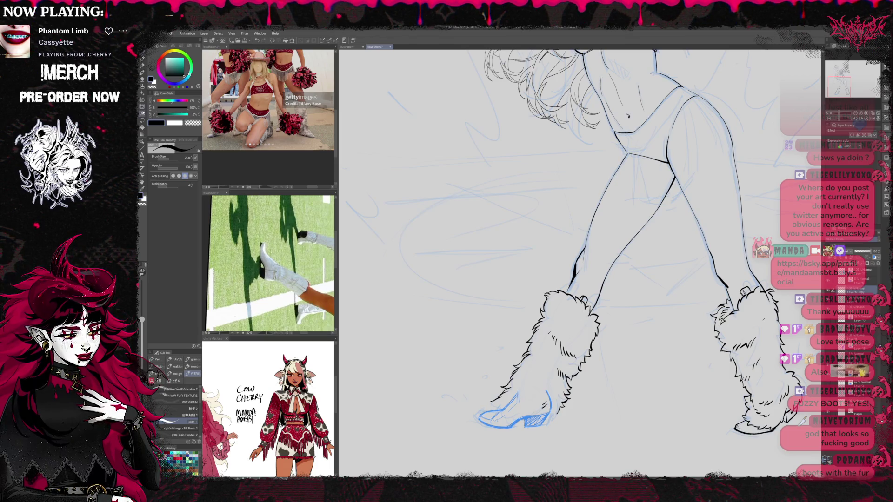
key("m")
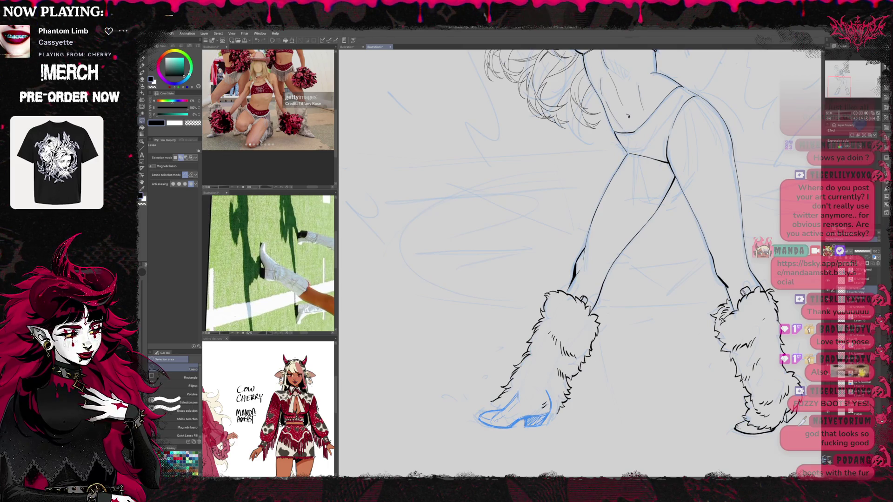
key("ctrl+t")
left_click_drag(537, 412, 542, 409)
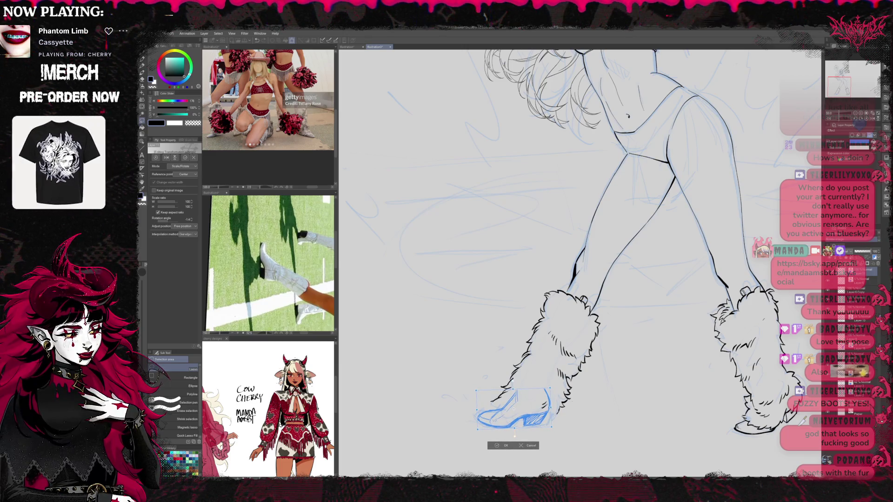
key("Return")
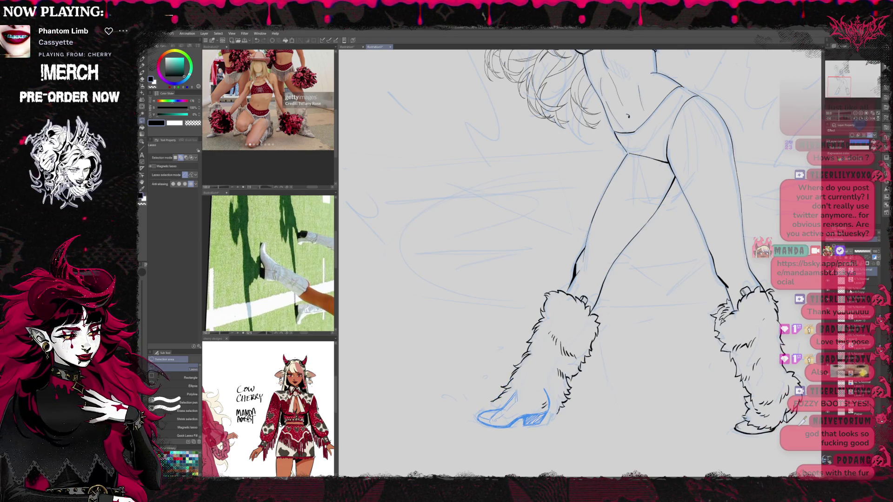
Lasso the left boot, tilt and shift it, then squeeze it slightly narrower
left_click_drag(479, 407, 475, 409)
key("ctrl+t")
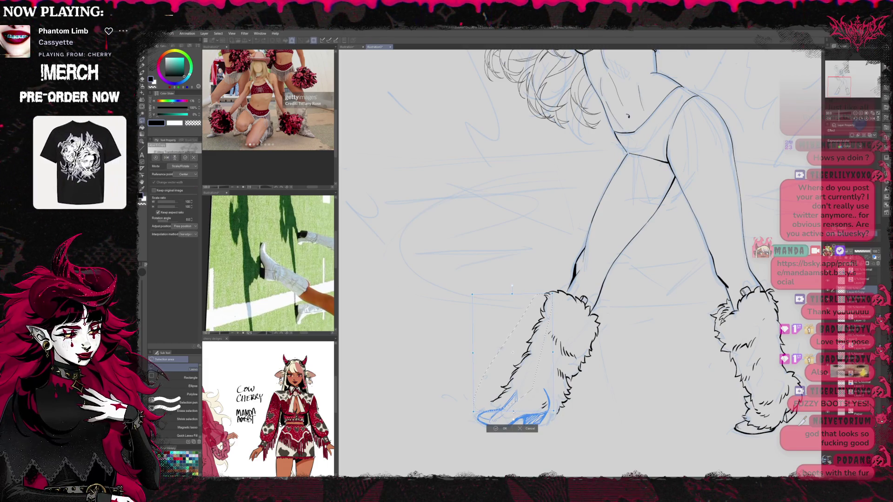
left_click_drag(512, 412, 518, 414)
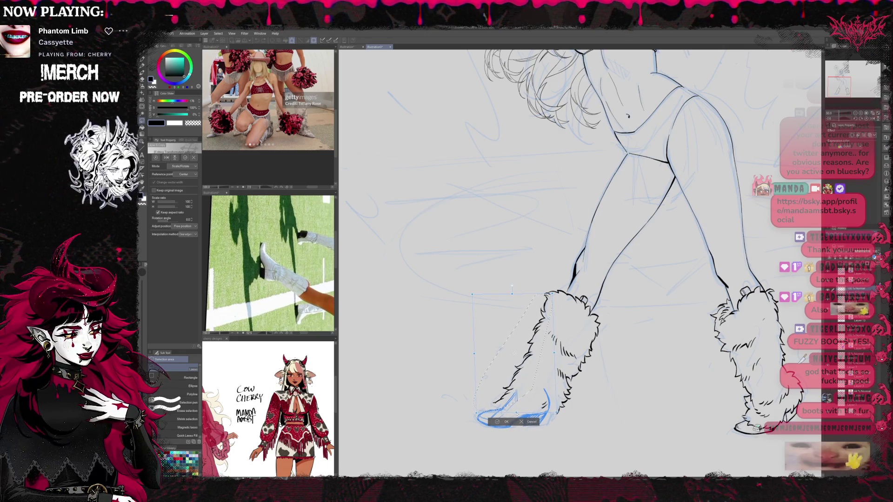
left_click(523, 424)
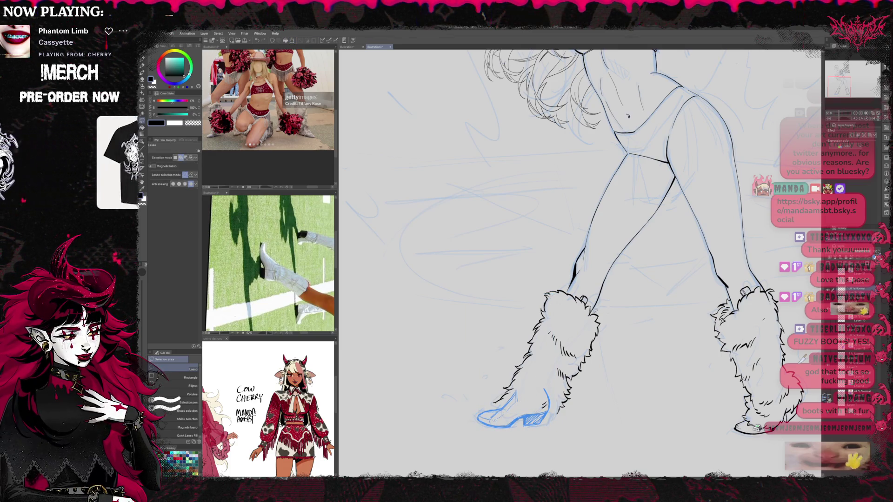
left_click_drag(579, 357, 553, 361)
left_click_drag(595, 403, 588, 308)
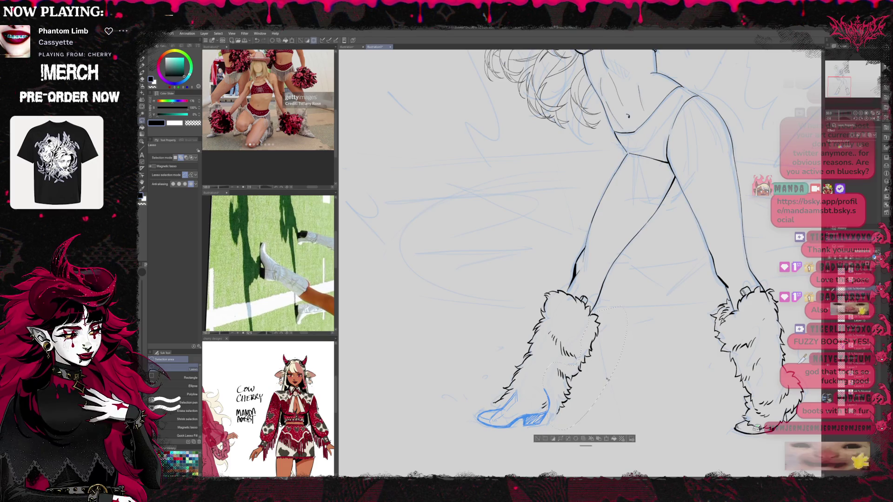
key("ctrl+t")
left_click_drag(580, 428, 581, 427)
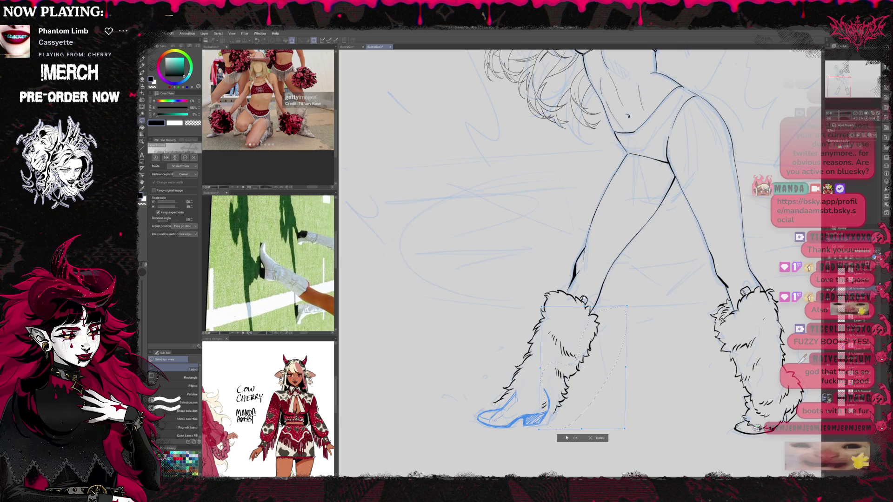
left_click(573, 438)
key("r")
left_click_drag(567, 437, 530, 433)
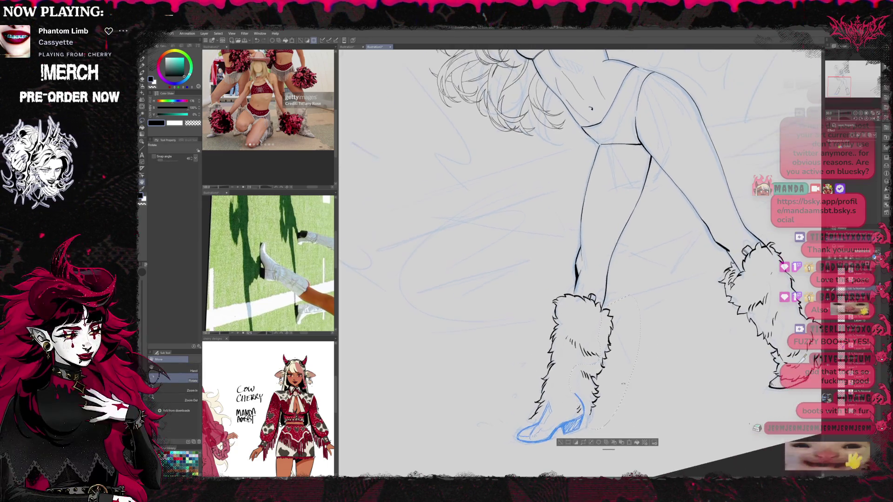
Ink the boot's ankle line, pointed toe outline and heel corner in black over the sketch
key("ctrl+d")
key("p")
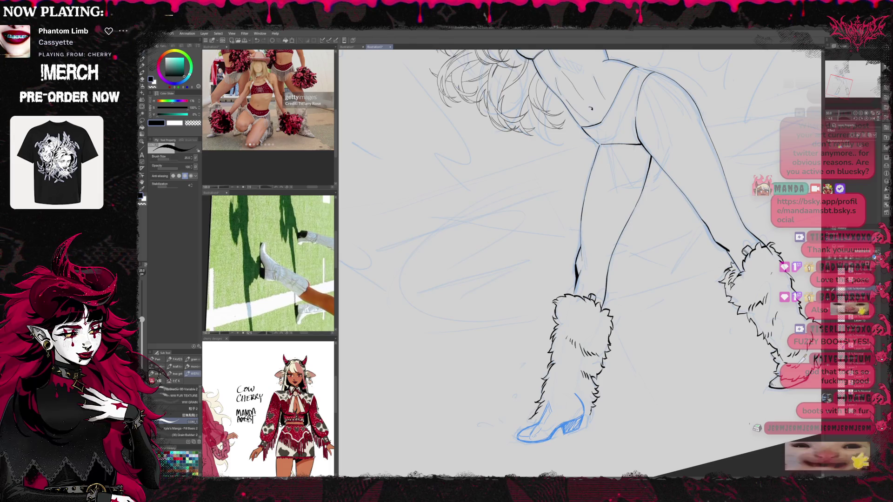
left_click_drag(538, 426, 545, 429)
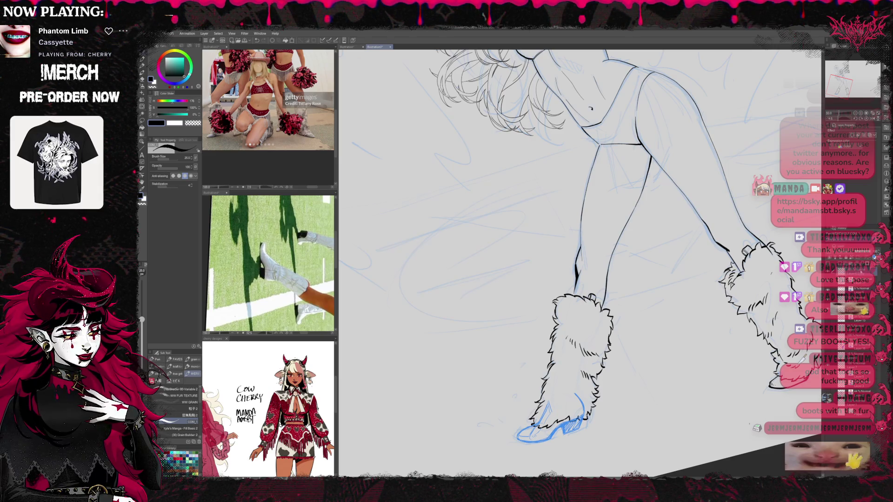
key("r")
left_click_drag(630, 343, 608, 384)
scroll(538, 326, "up", 5)
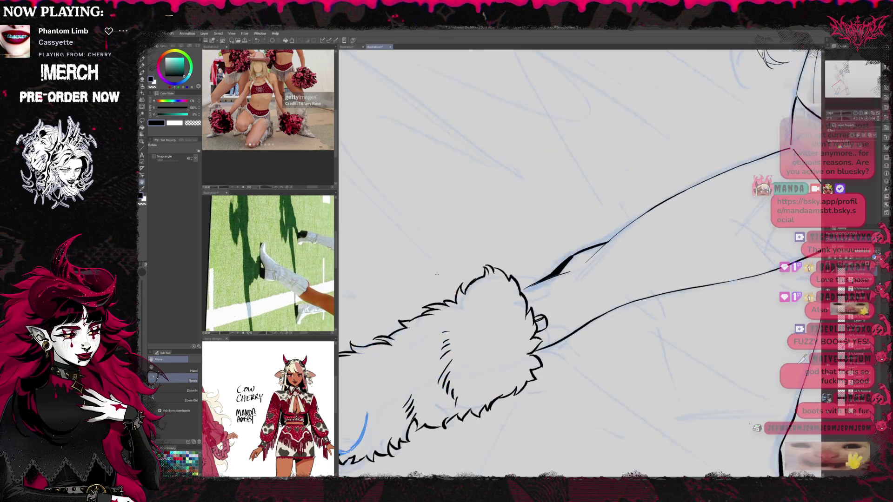
left_click_drag(539, 326, 582, 316)
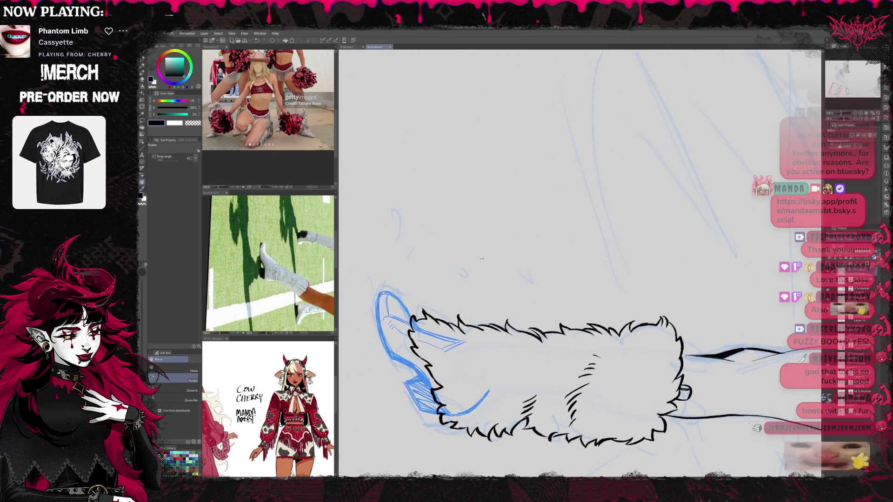
key("p")
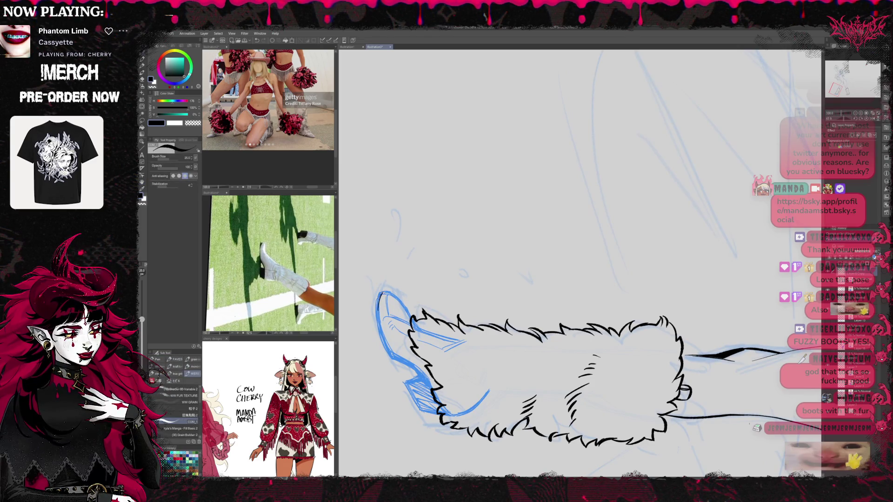
mouse_move(385, 291)
left_mouse_down()
mouse_move(379, 342)
mouse_move(426, 376)
left_mouse_up()
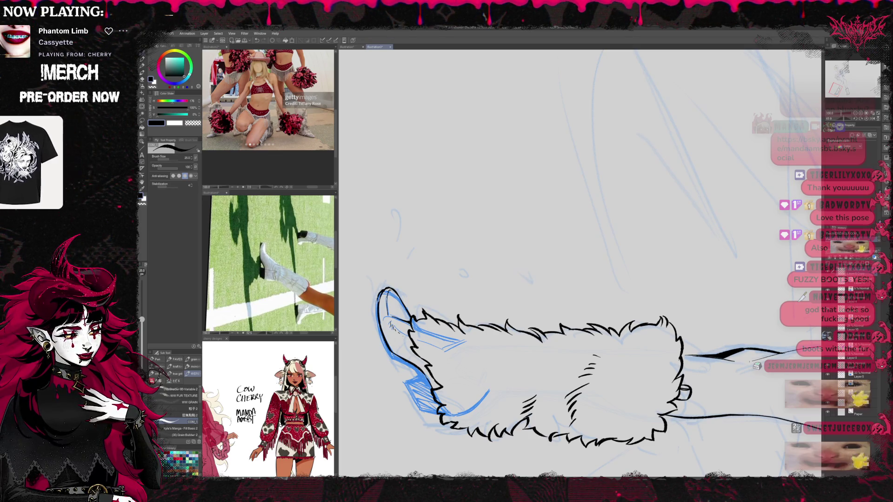
mouse_move(377, 312)
left_mouse_down()
mouse_move(390, 355)
mouse_move(418, 372)
left_mouse_up()
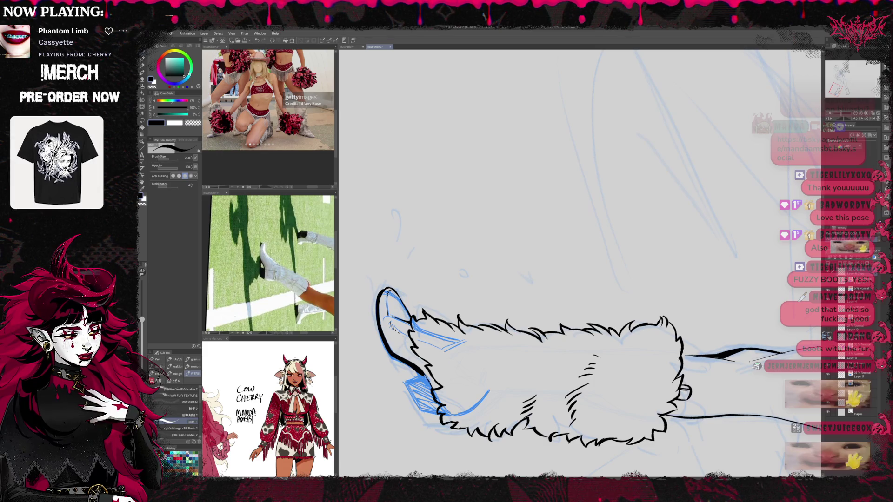
mouse_move(407, 381)
left_mouse_down()
mouse_move(421, 376)
mouse_move(416, 402)
mouse_move(437, 413)
left_mouse_up()
Hide the blue boot sketch layer, add a heel stroke, and bring the view back upright
key("r")
mouse_move(582, 395)
left_mouse_down()
mouse_move(660, 368)
mouse_move(702, 335)
left_mouse_up()
left_click_drag(659, 291, 634, 283)
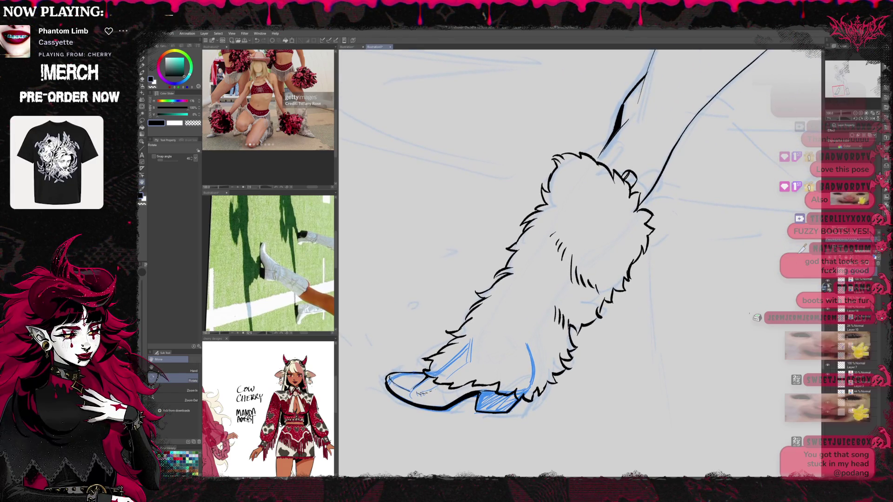
left_click(828, 284)
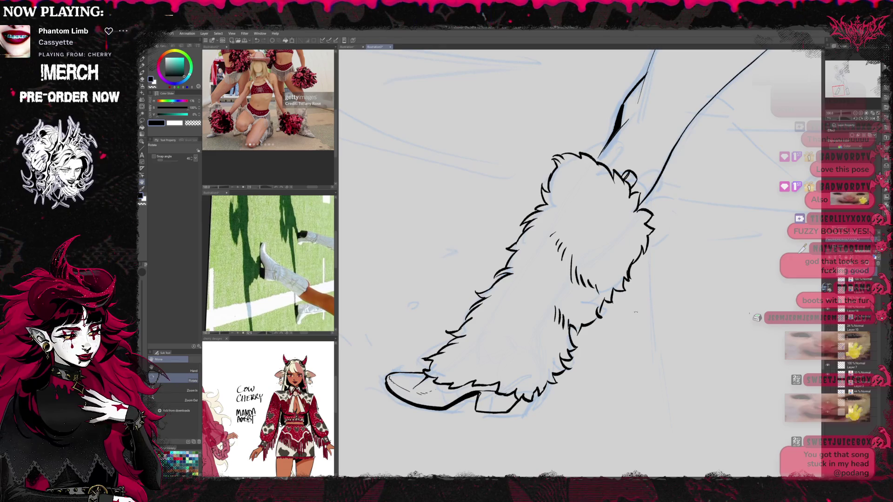
left_click_drag(634, 283, 605, 251)
key("p")
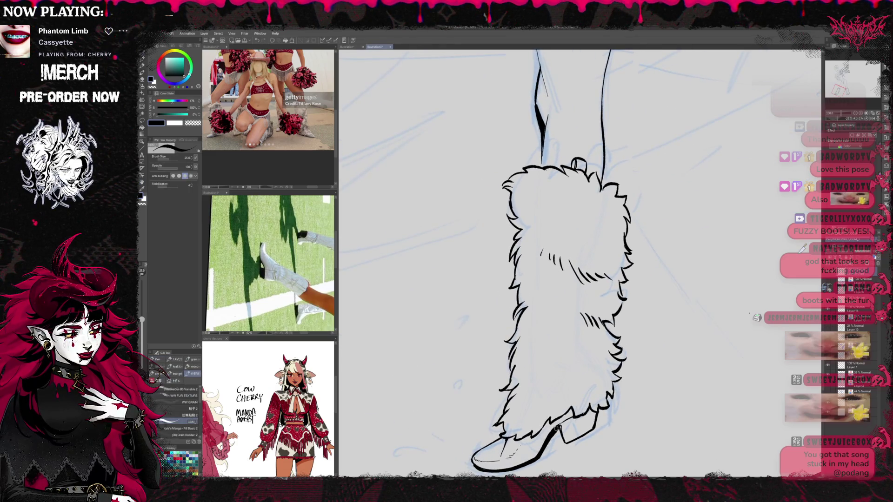
left_click_drag(573, 417, 558, 427)
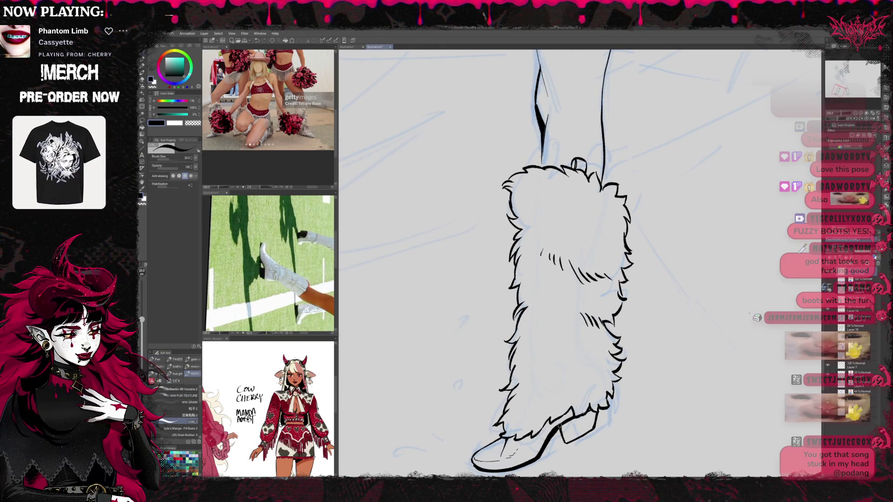
key("r")
key("ctrl+minus")
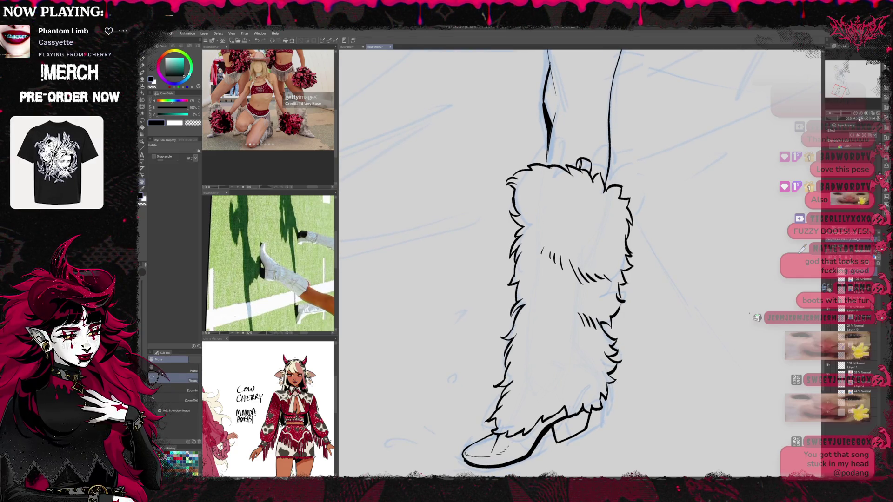
left_click(856, 115)
scroll(704, 310, "down", 2)
left_click_drag(670, 335, 704, 310)
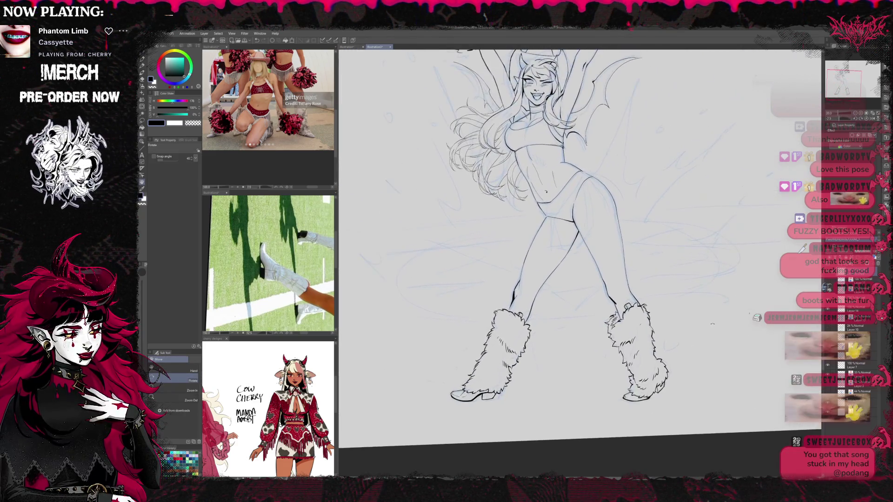
scroll(703, 311, "up", 3)
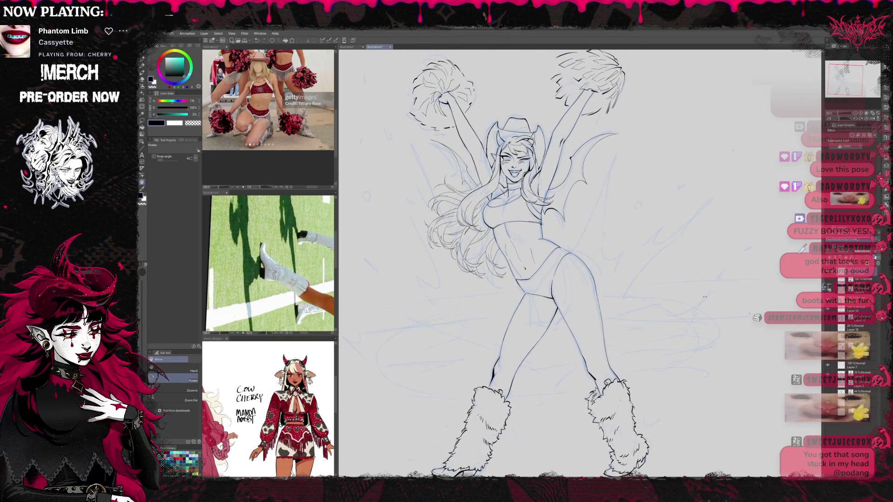
key("p")
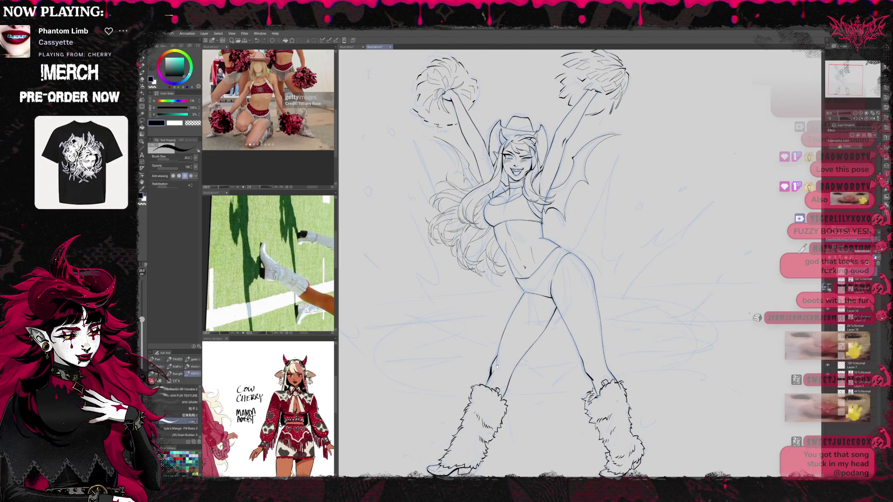
left_click_drag(627, 311, 633, 275)
scroll(573, 172, "up", 2)
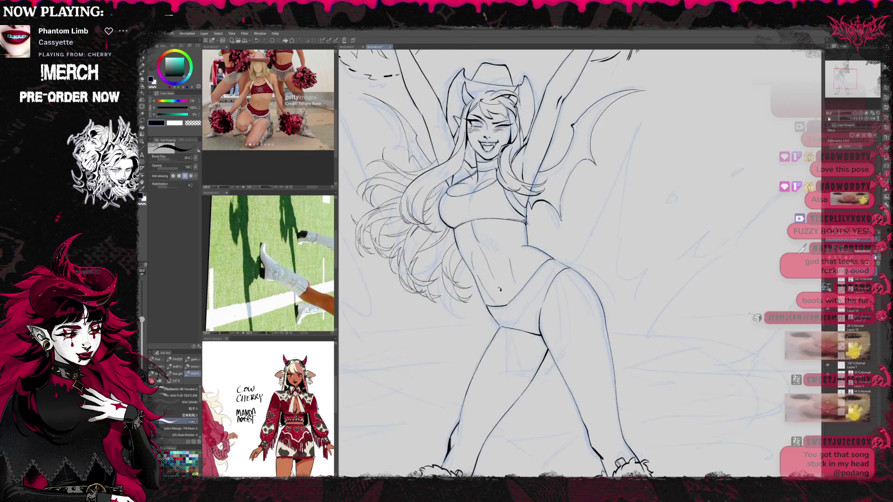
left_click_drag(297, 234, 290, 329)
scroll(306, 118, "down", 3)
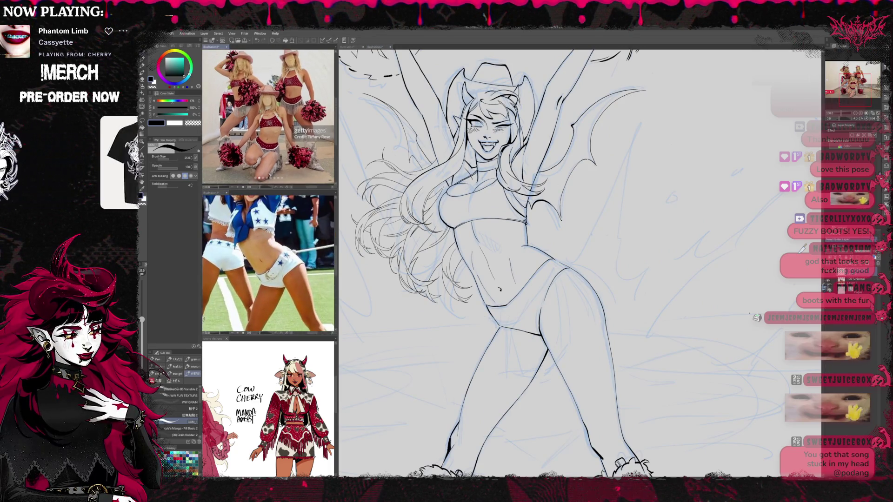
scroll(307, 119, "up", 3)
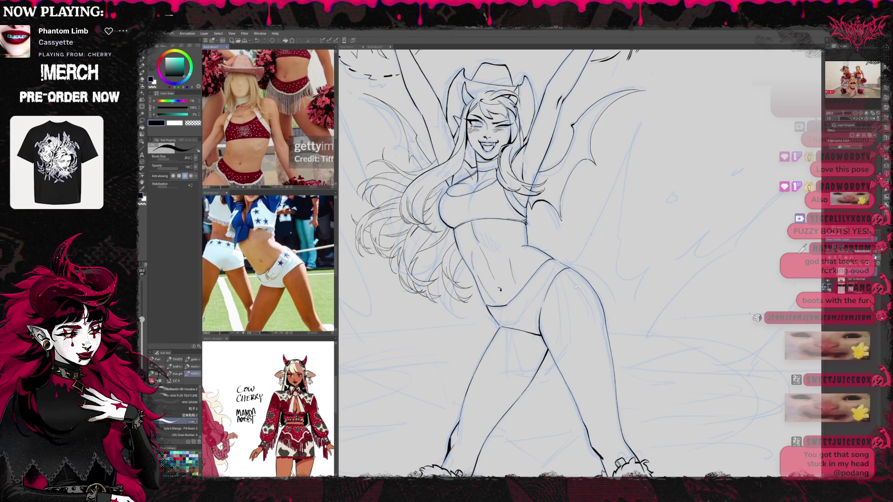
left_click_drag(575, 286, 570, 222)
mouse_move(520, 228)
left_mouse_down()
mouse_move(509, 250)
mouse_move(461, 290)
left_mouse_up()
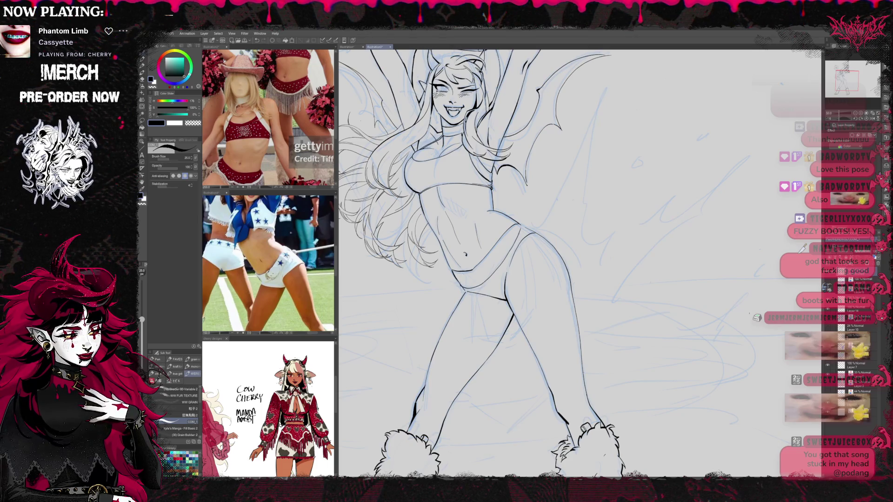
key("e")
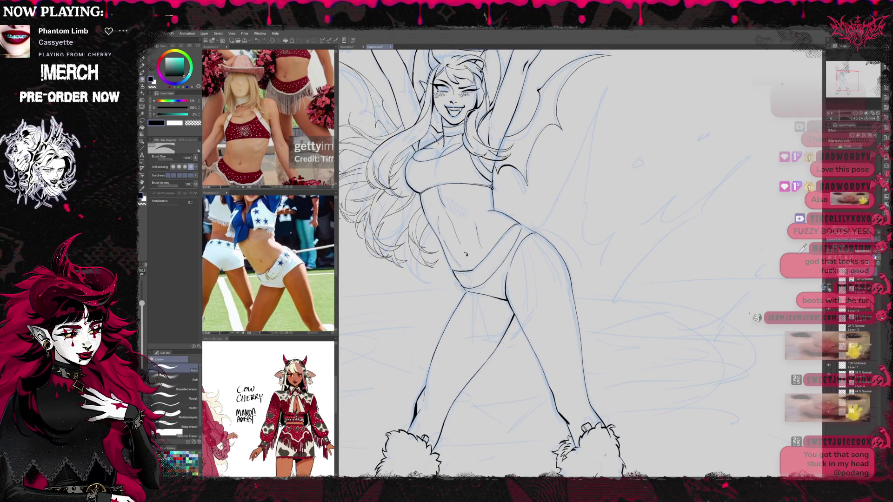
Return to the Pen to ink the cowboy hat outline over the horns
key("p")
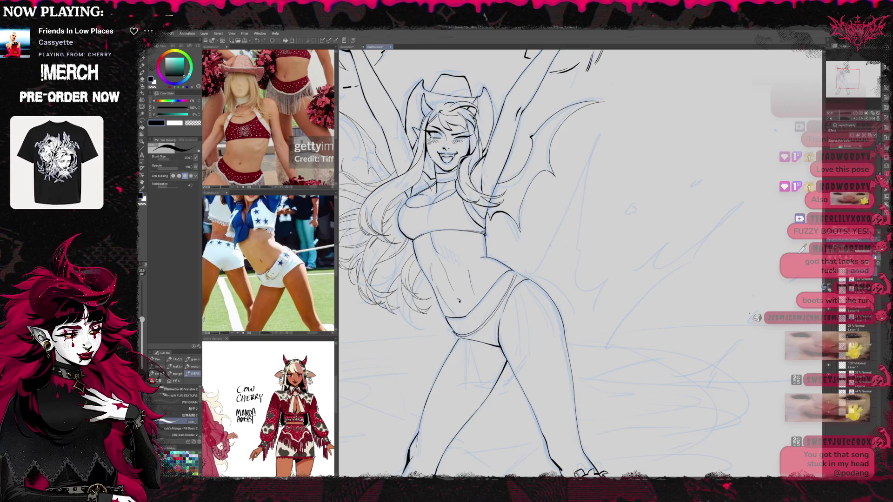
Pan down to the hips and erase the stray ink mark on the hip line
mouse_move(572, 355)
left_mouse_down()
mouse_move(554, 298)
mouse_move(538, 292)
mouse_move(548, 346)
left_mouse_up()
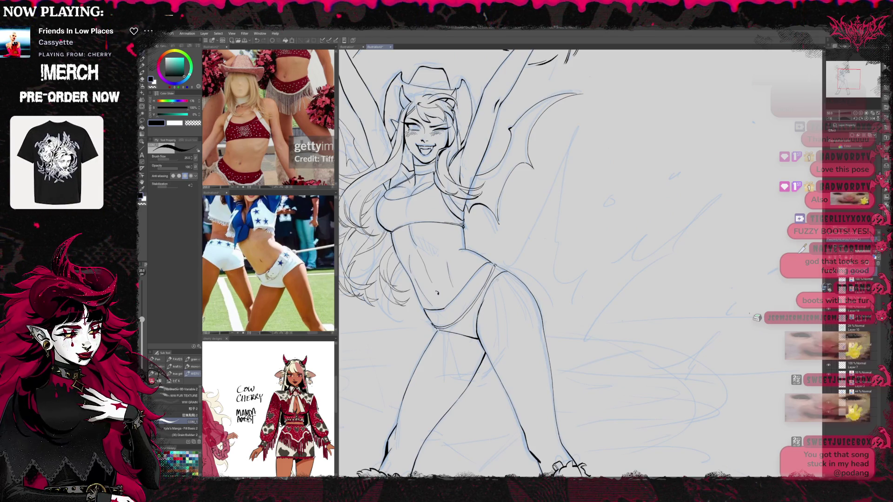
key("e")
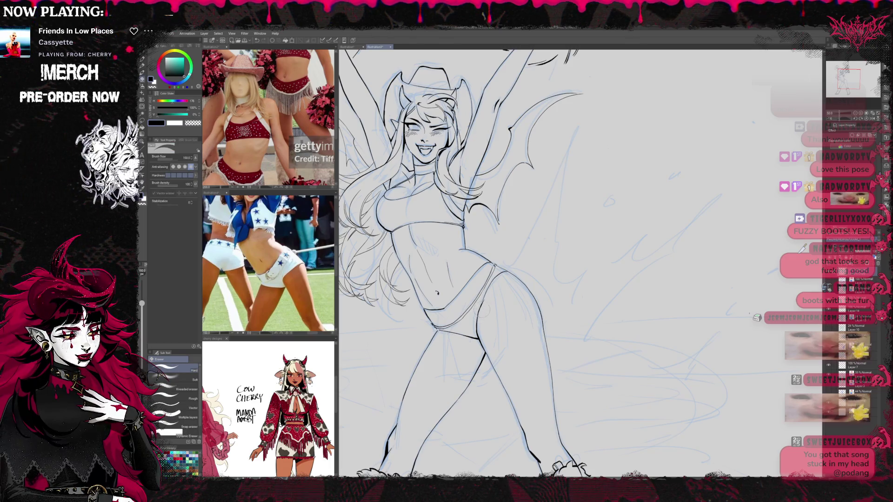
left_click_drag(486, 298, 474, 321)
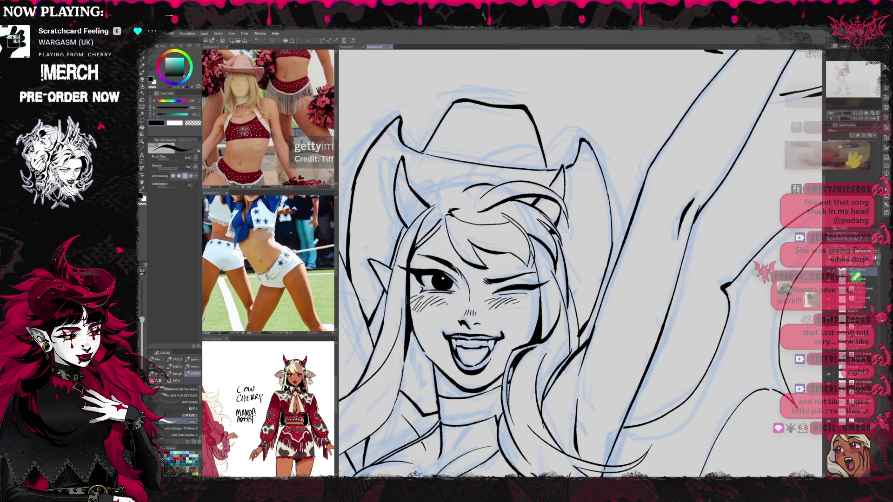
Ink a loose hair strand falling over the hat, touching up with the eraser
scroll(537, 311, "down", 1)
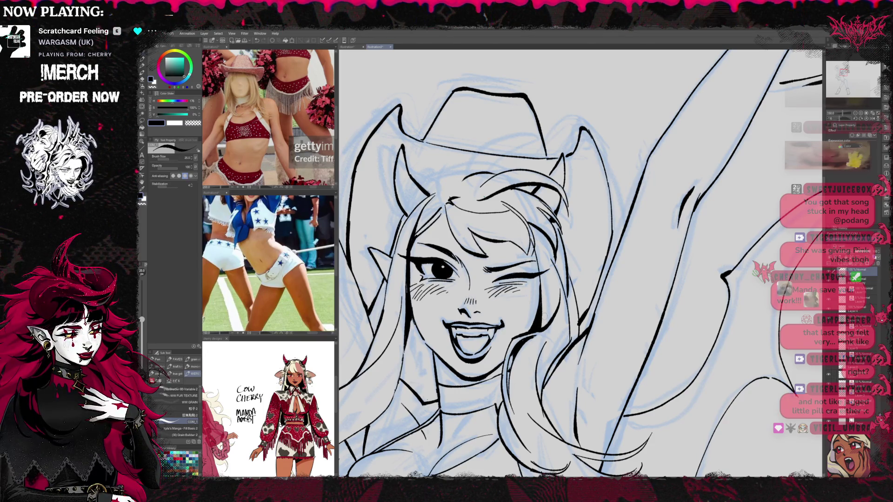
mouse_move(447, 190)
left_mouse_down()
mouse_move(493, 133)
mouse_move(463, 156)
mouse_move(513, 127)
left_mouse_up()
key("e")
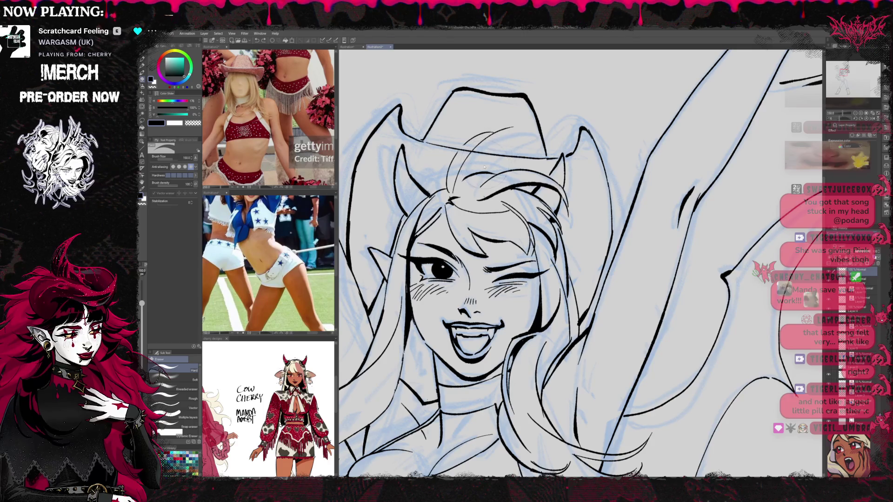
key("p")
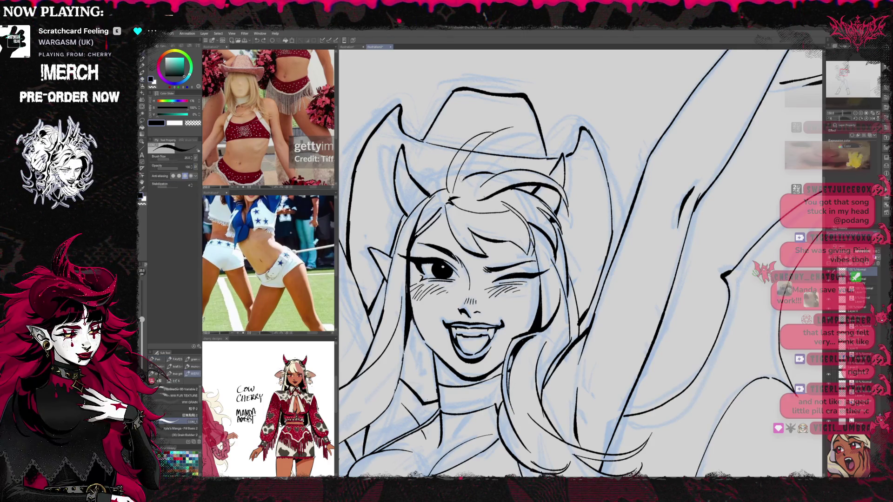
key("Delete")
key("ctrl+z")
key("e")
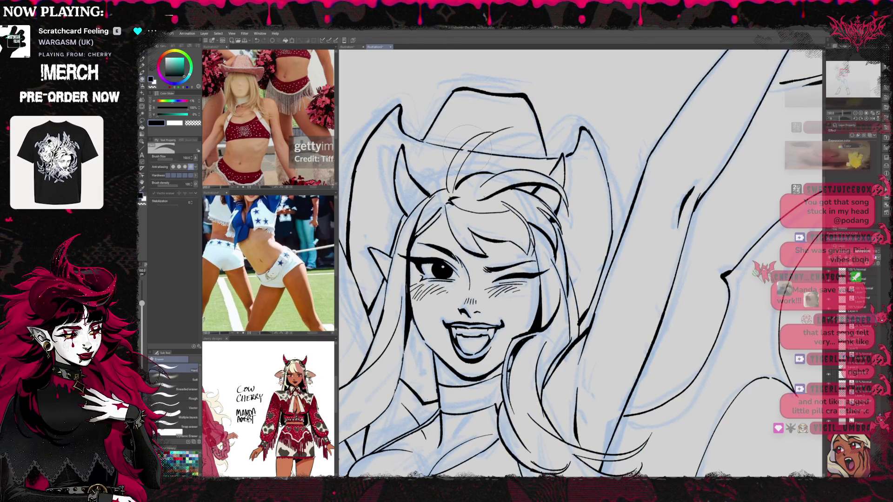
key("p")
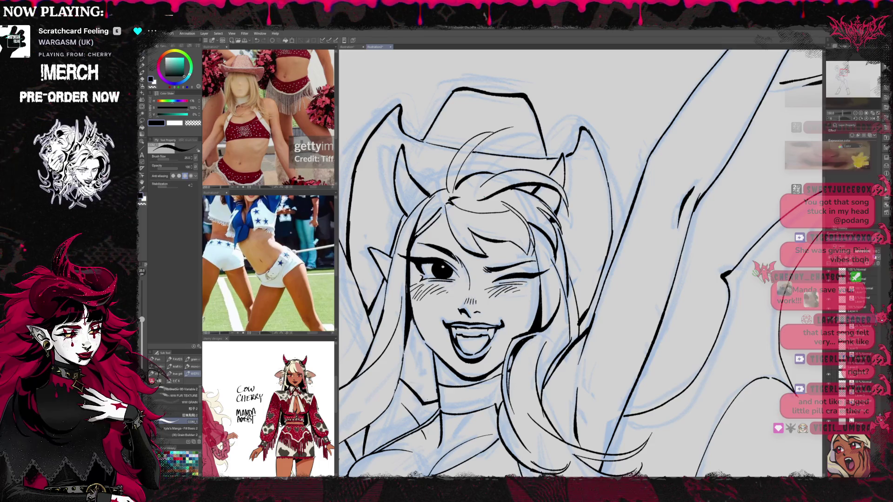
key("e")
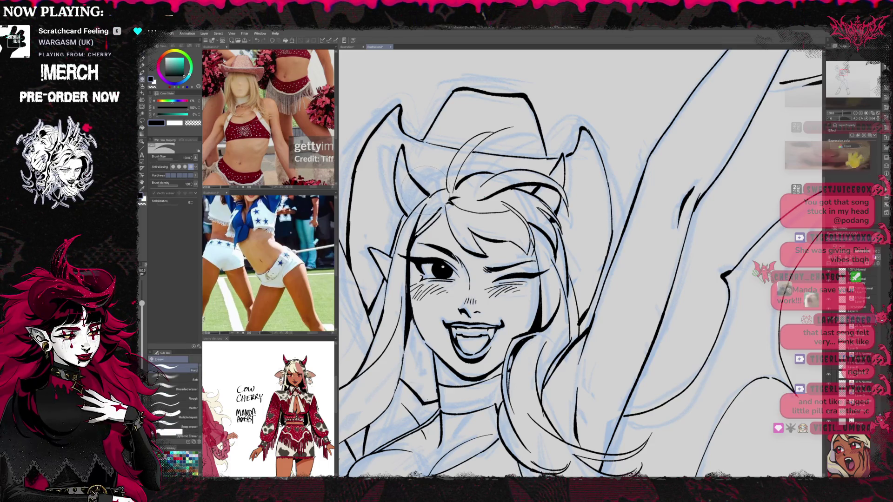
key("p")
Add short hair strokes along the hat brim on both sides, then zoom out and flip the view
mouse_move(435, 195)
left_mouse_down()
mouse_move(413, 163)
mouse_move(398, 160)
mouse_move(408, 158)
mouse_move(431, 194)
left_mouse_up()
left_click_drag(407, 146, 435, 197)
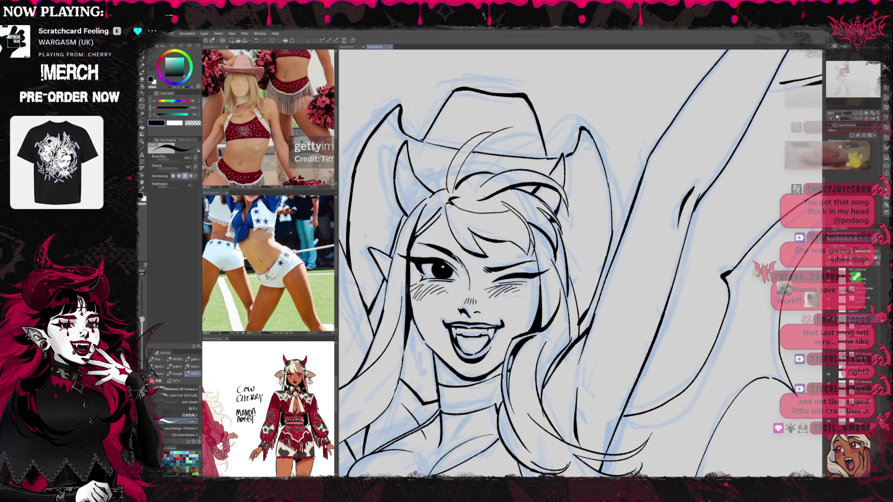
scroll(605, 234, "up", 2)
key("e")
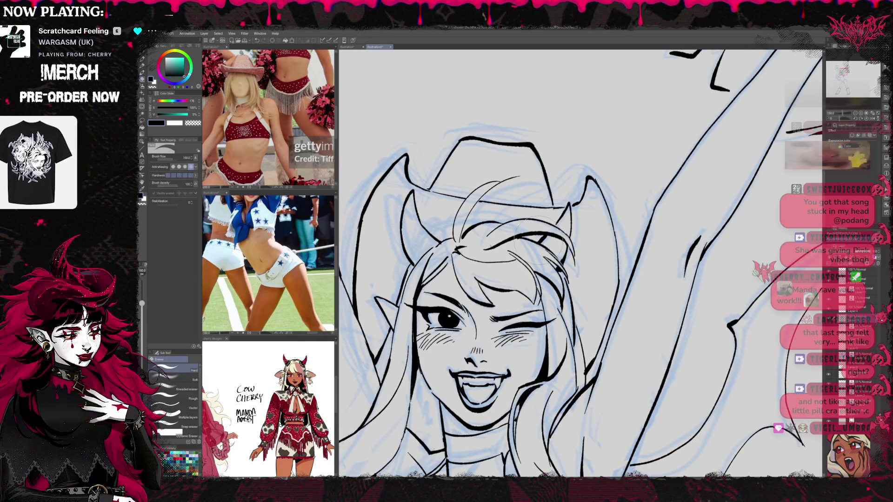
key("p")
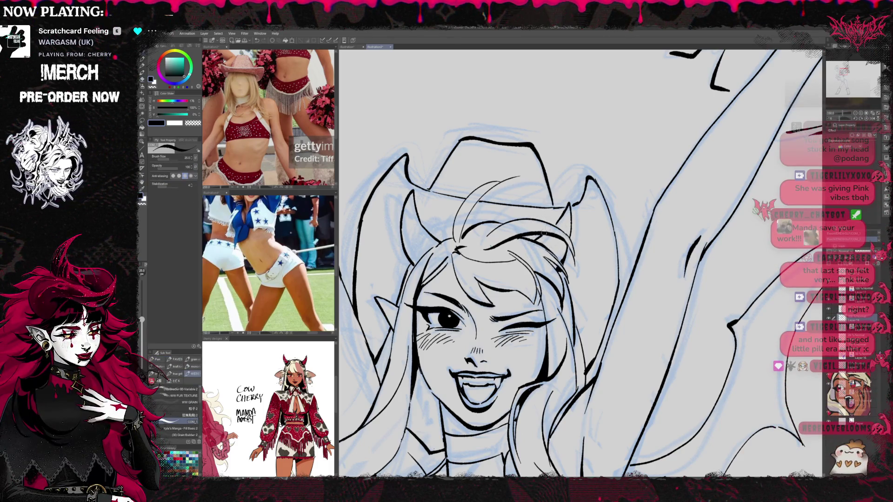
key("e")
key("p")
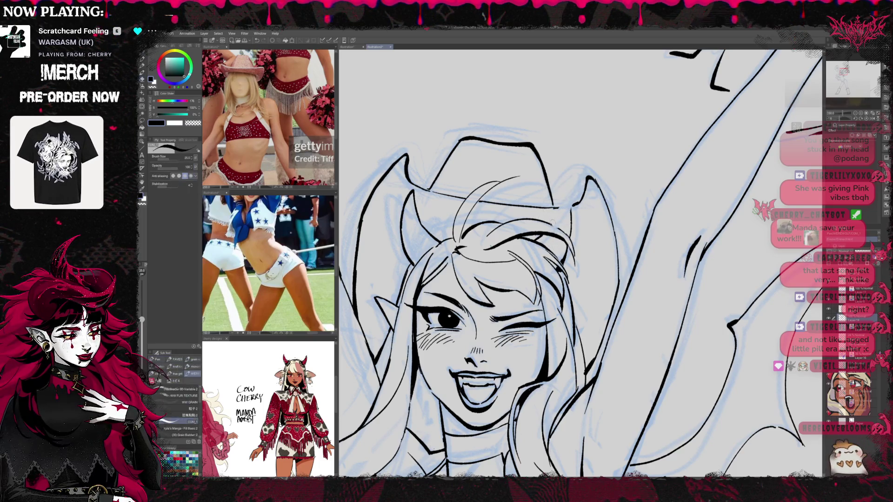
left_click_drag(564, 198, 570, 239)
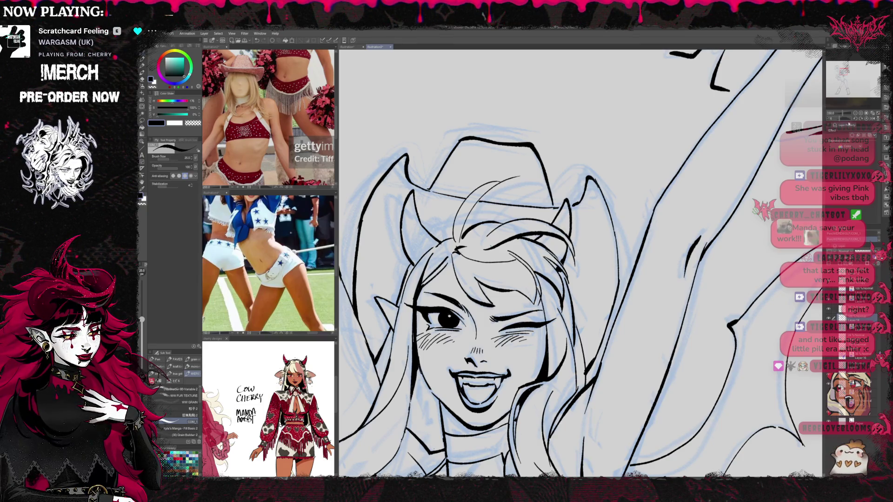
key("ctrl+minus")
key("ctrl+minus")
key("h")
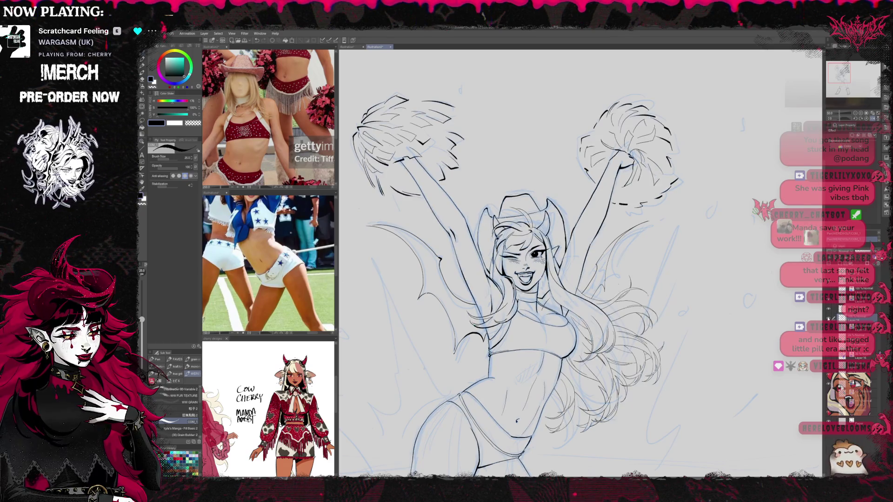
Zoom out with the Navigator until the boots show, recentre the figure and flip it horizontally
left_click(828, 385)
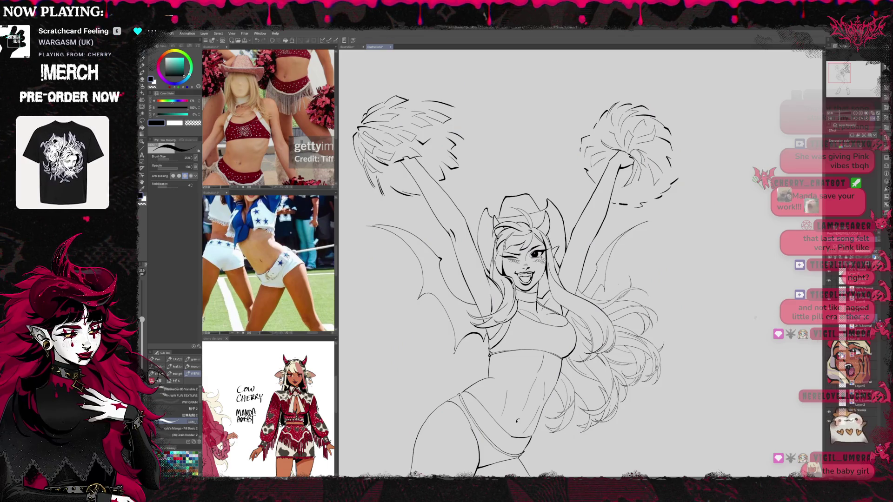
scroll(827, 386, "down", 3)
scroll(851, 353, "up", 3)
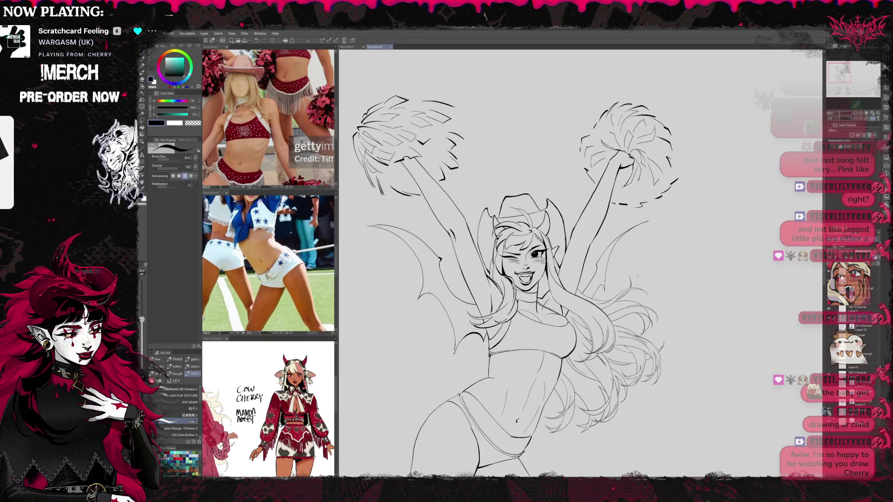
left_click_drag(677, 307, 667, 293)
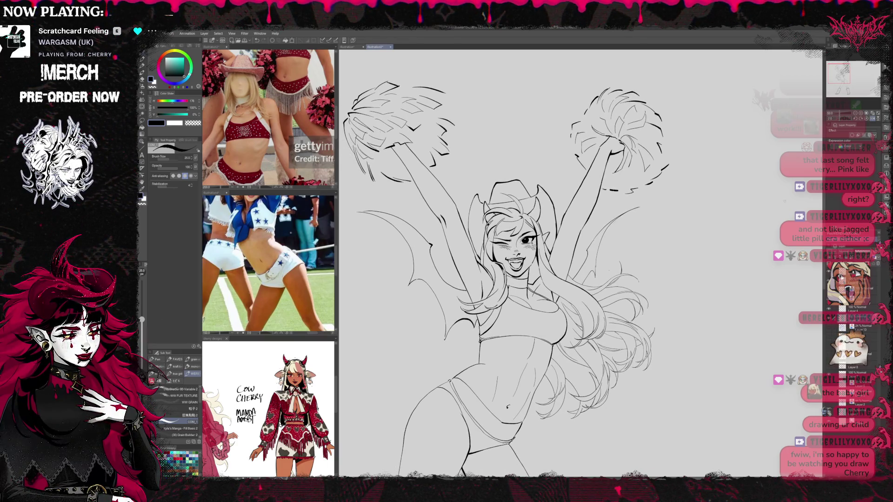
left_click(855, 114)
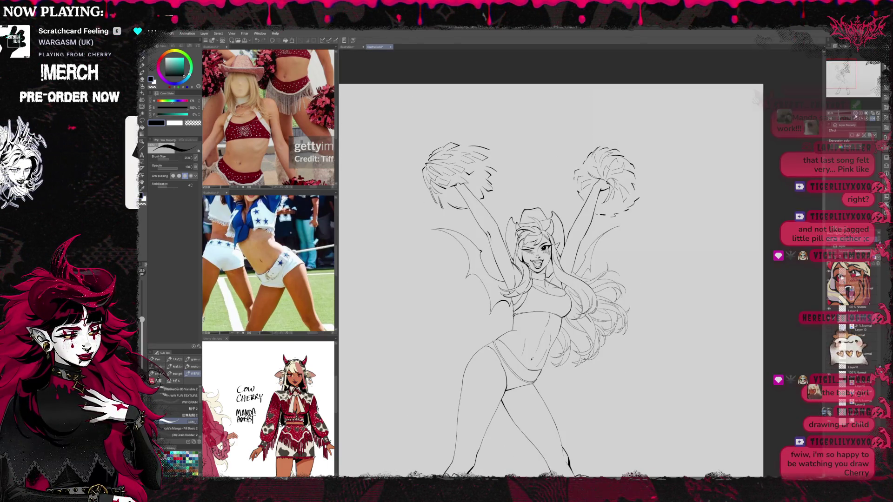
left_click(854, 114)
left_click_drag(718, 188, 705, 177)
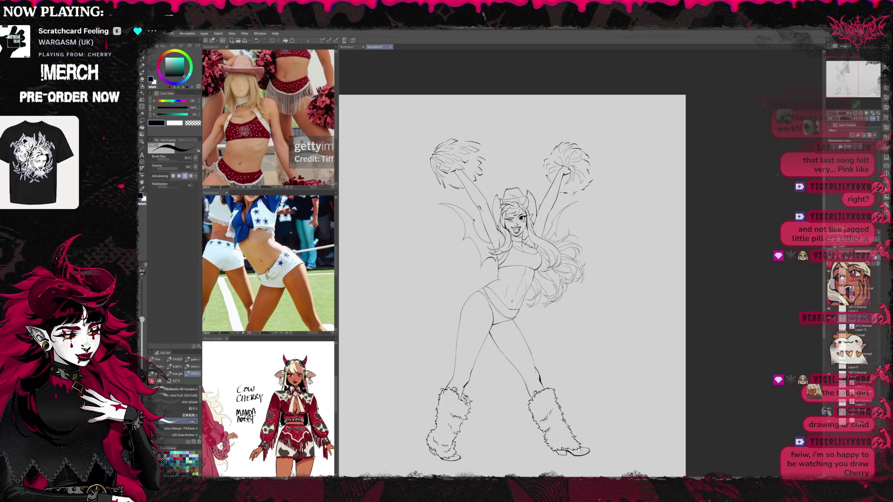
left_click(873, 113)
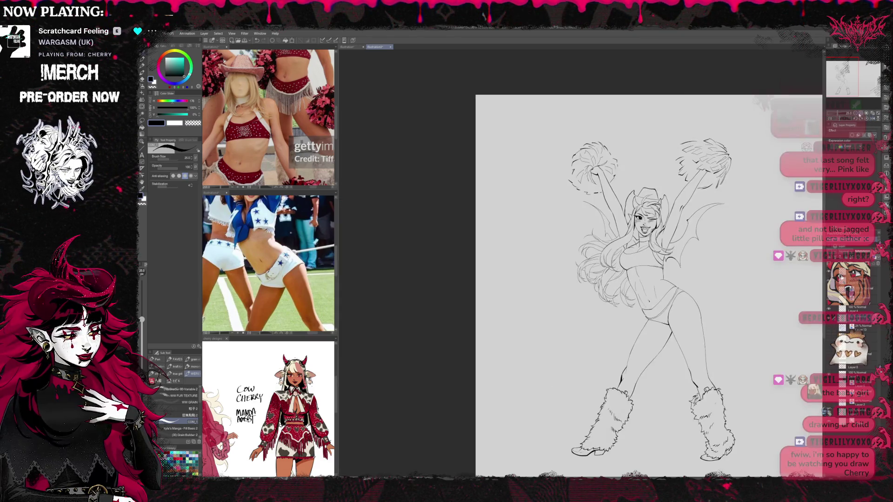
Turn Layer 13's blue sketch back on and zoom in on the hips and legs
scroll(605, 267, "up", 1)
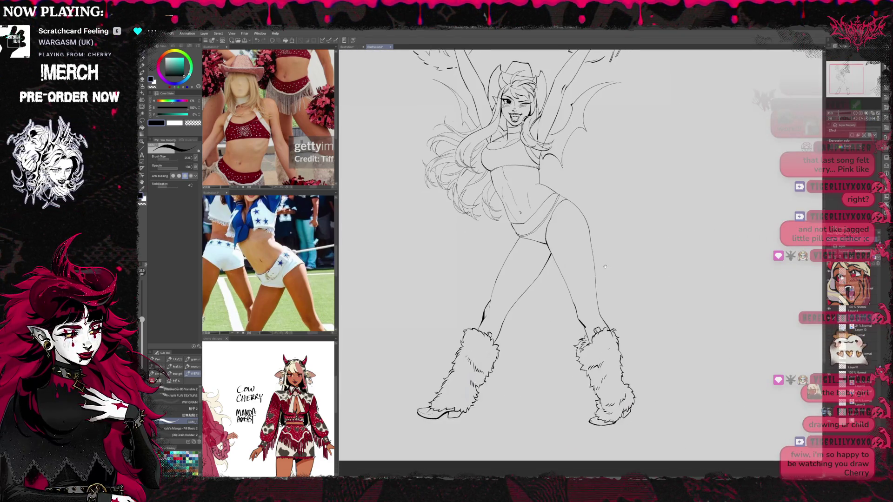
scroll(605, 266, "up", 2)
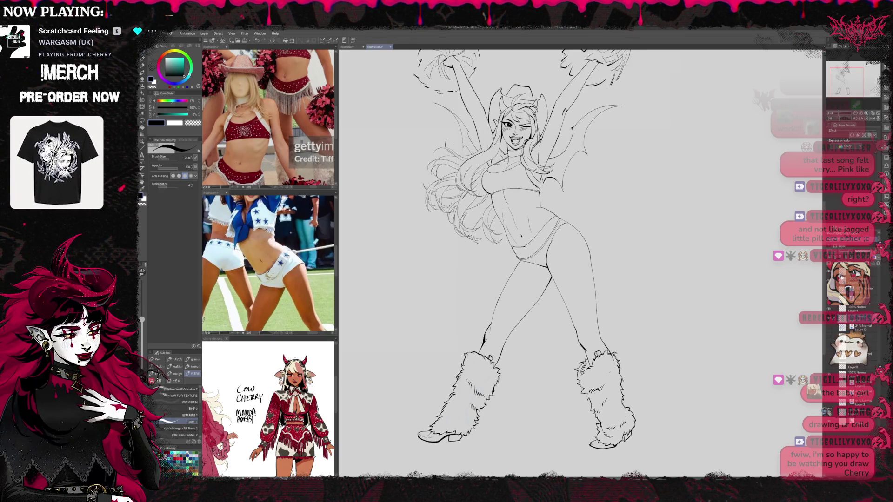
left_click(829, 328)
left_click(829, 328)
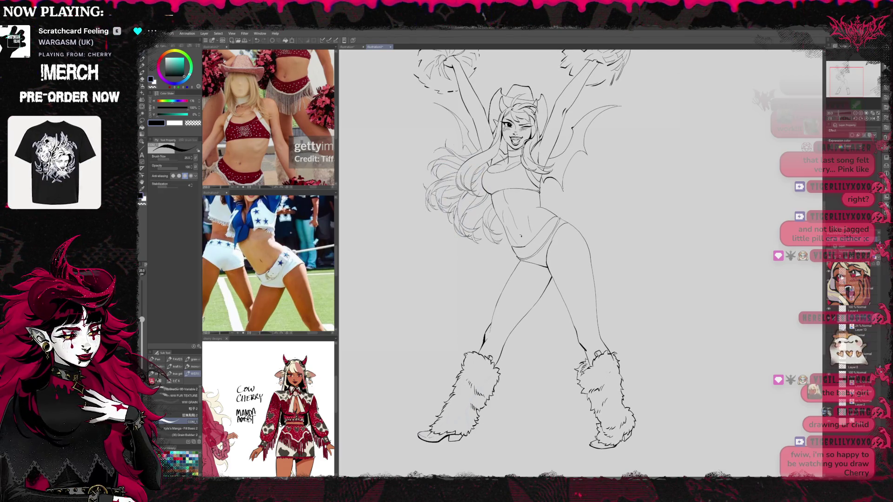
left_click(828, 328)
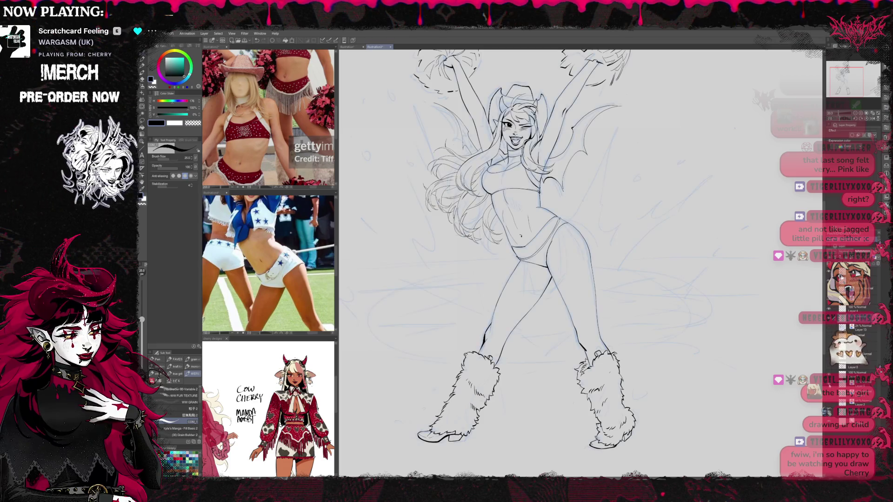
left_click(861, 113)
left_click(861, 113)
left_click_drag(318, 131, 343, 165)
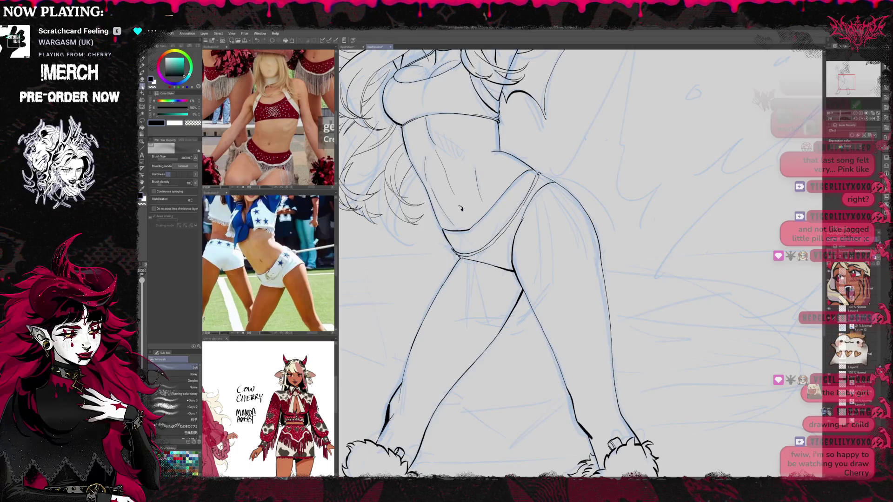
Select the clothing decoration brushes and undo the trial chain stroke on the left thigh
left_click(142, 93)
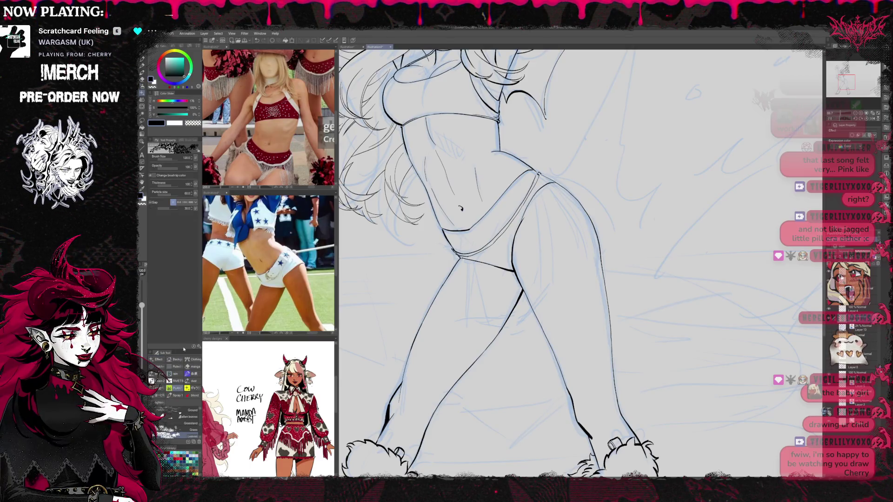
left_click(192, 360)
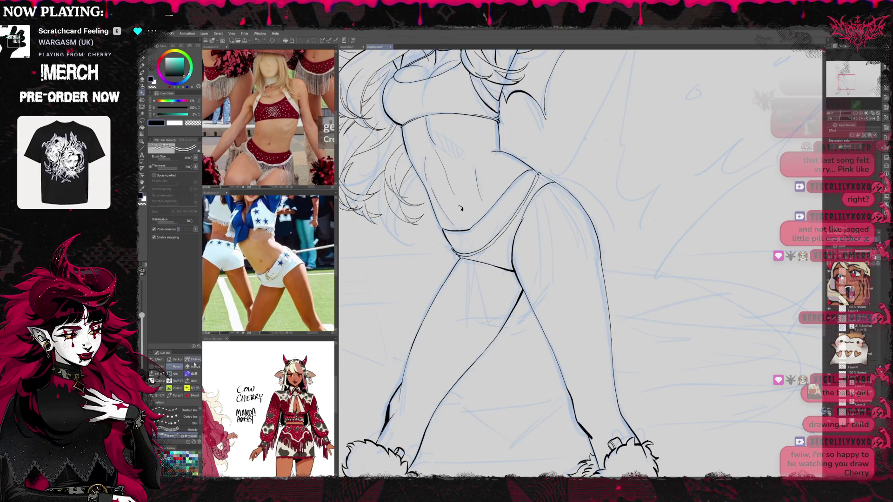
scroll(186, 421, "down", 5)
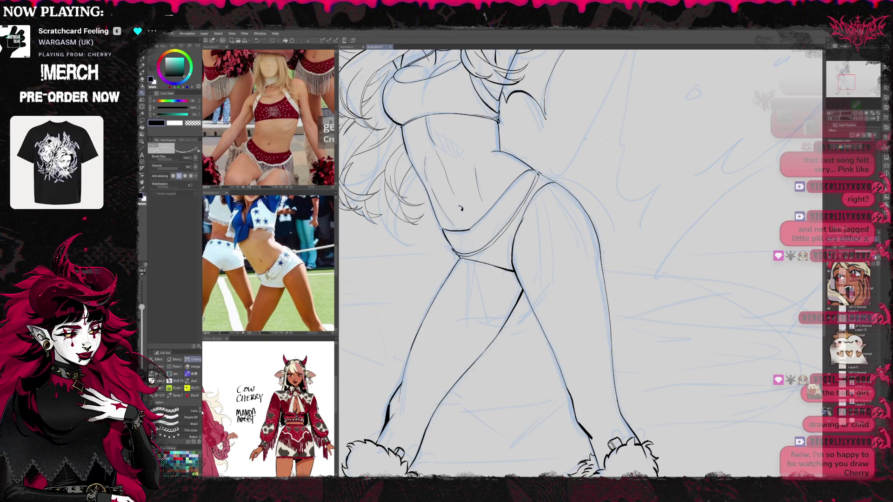
scroll(186, 421, "up", 2)
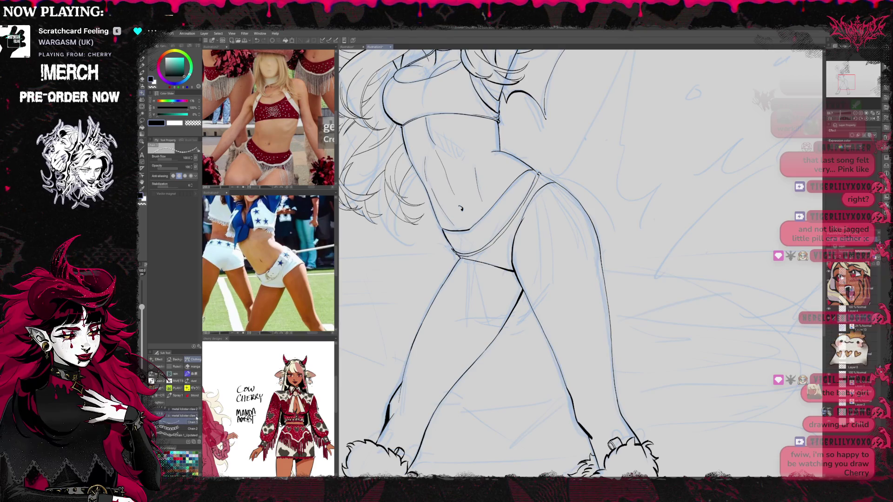
key("ctrl+z")
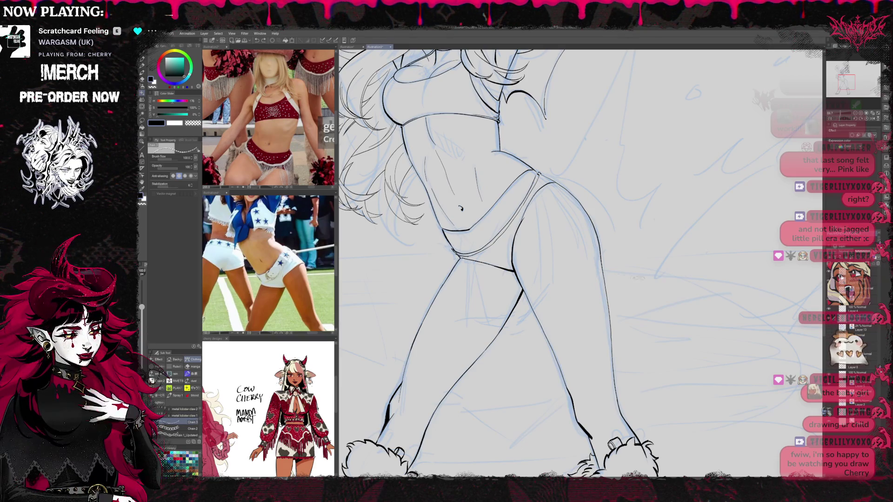
Set the line layer's Expression color to Monochrome, toggling the Border effect off and on
left_click(864, 135)
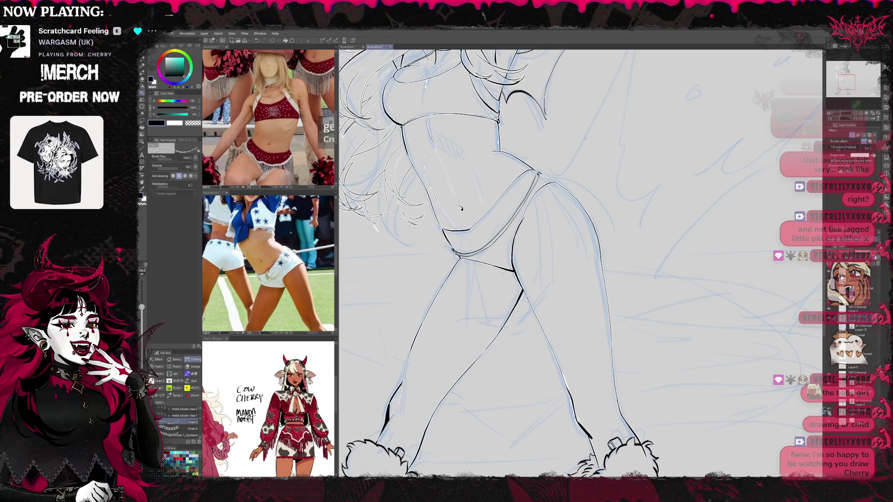
left_click(866, 135)
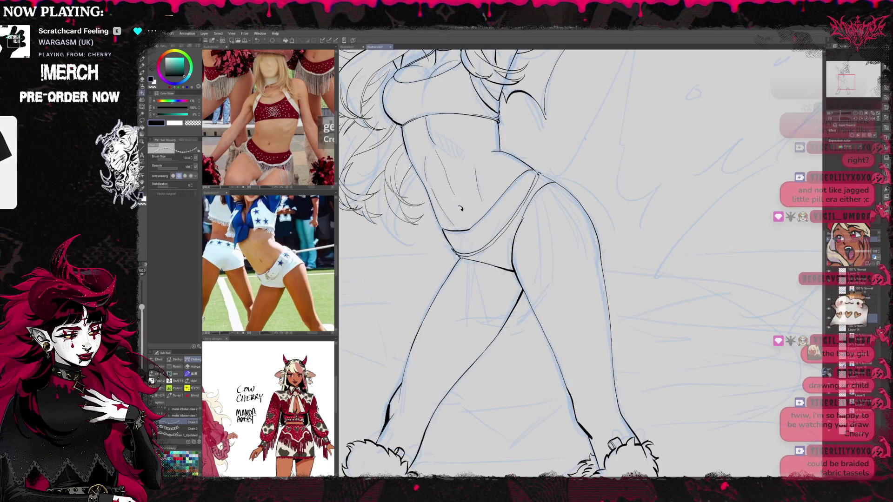
left_click(848, 145)
left_click(849, 154)
left_click(864, 135)
Try several Chain brush zigzags and strands down the thigh, undoing each attempt
mouse_move(566, 227)
left_mouse_down()
mouse_move(486, 365)
mouse_move(479, 430)
left_mouse_up()
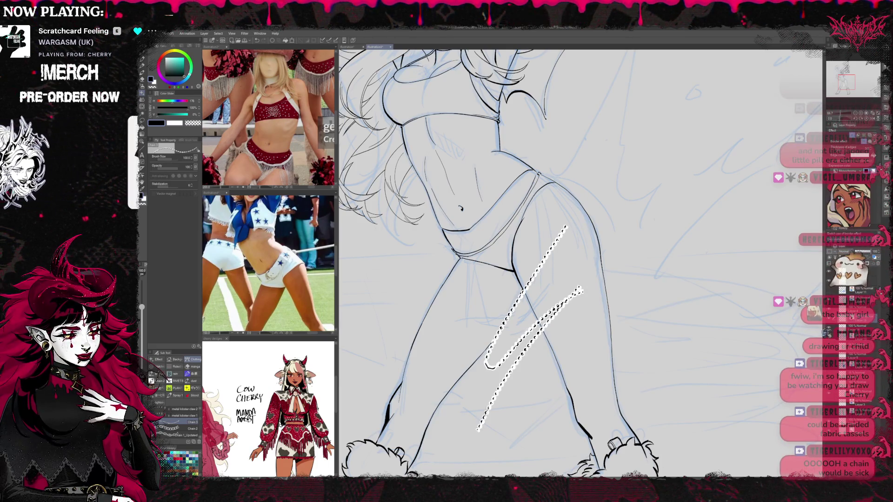
key("ctrl+z")
key("ctrl+z")
mouse_move(593, 229)
left_mouse_down()
mouse_move(514, 339)
mouse_move(498, 407)
left_mouse_up()
key("ctrl+z")
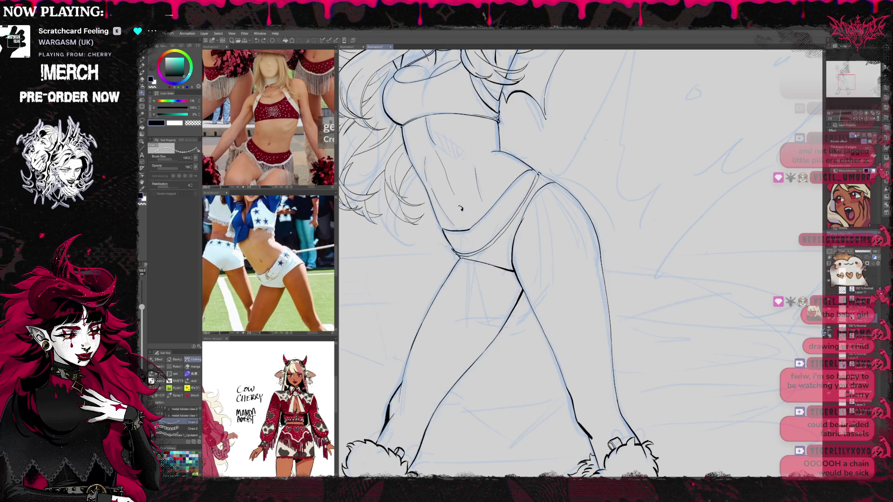
mouse_move(587, 219)
left_mouse_down()
mouse_move(516, 293)
mouse_move(490, 405)
left_mouse_up()
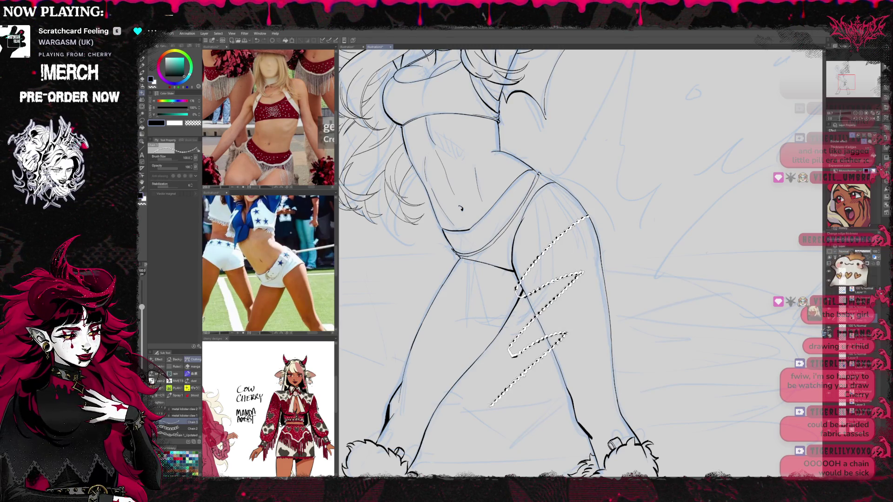
key("ctrl+z")
mouse_move(576, 233)
left_mouse_down()
mouse_move(503, 347)
mouse_move(489, 397)
left_mouse_up()
key("ctrl+z")
left_click_drag(538, 213, 513, 383)
key("ctrl+z")
left_click_drag(537, 212, 515, 405)
key("ctrl+z")
left_click_drag(530, 227, 501, 392)
key("ctrl+z")
Hang the first chain strands from the bikini bottom down the hip and left hip
left_click_drag(526, 203, 541, 294)
key("ctrl+z")
left_click_drag(528, 212, 544, 318)
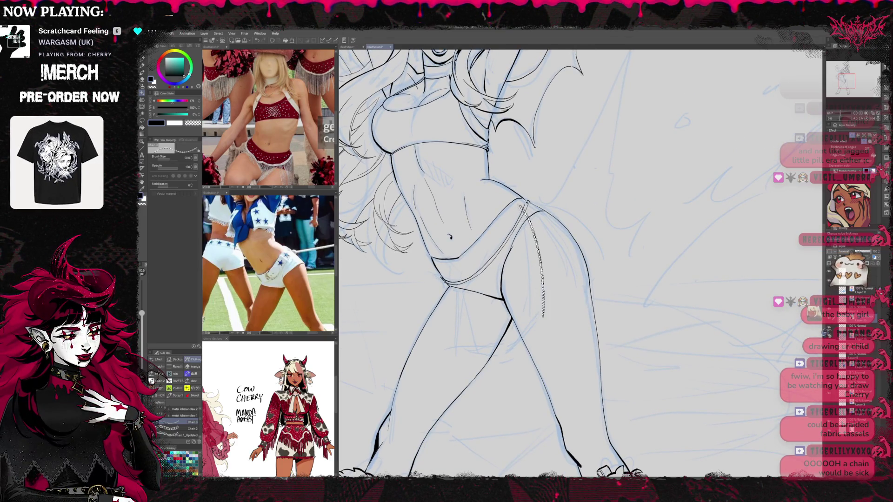
left_click_drag(518, 203, 532, 335)
key("ctrl+z")
key("ctrl+z")
left_click_drag(512, 202, 538, 328)
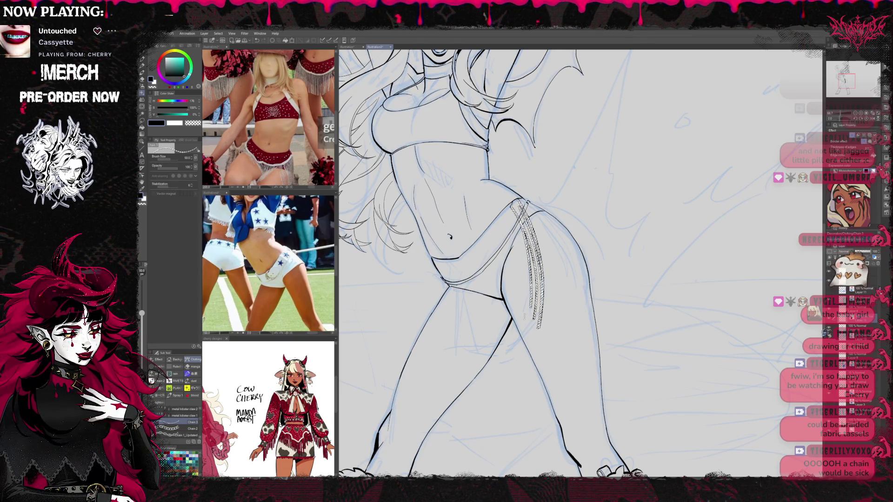
left_click_drag(516, 207, 520, 342)
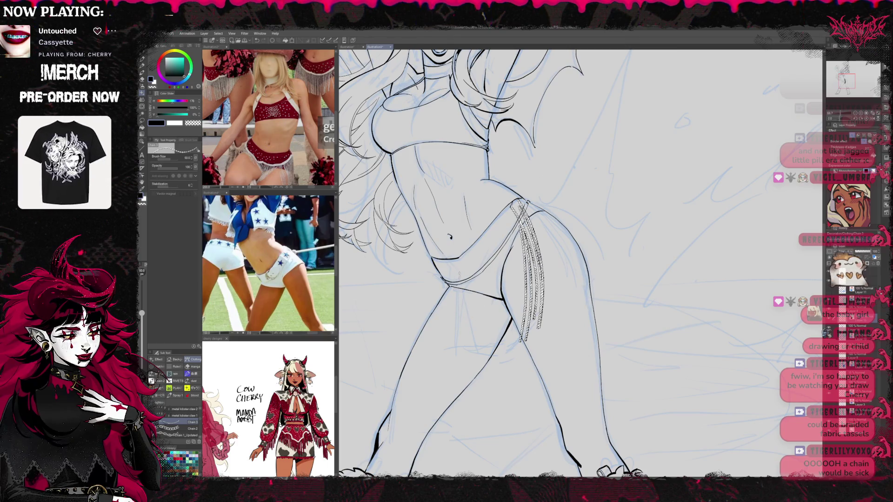
left_click_drag(455, 280, 468, 368)
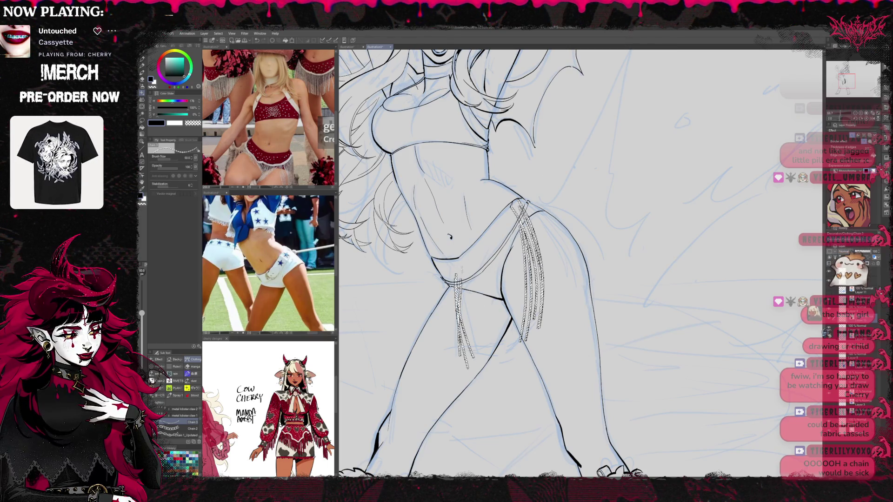
key("ctrl+z")
key("ctrl+z")
left_click_drag(455, 284, 456, 363)
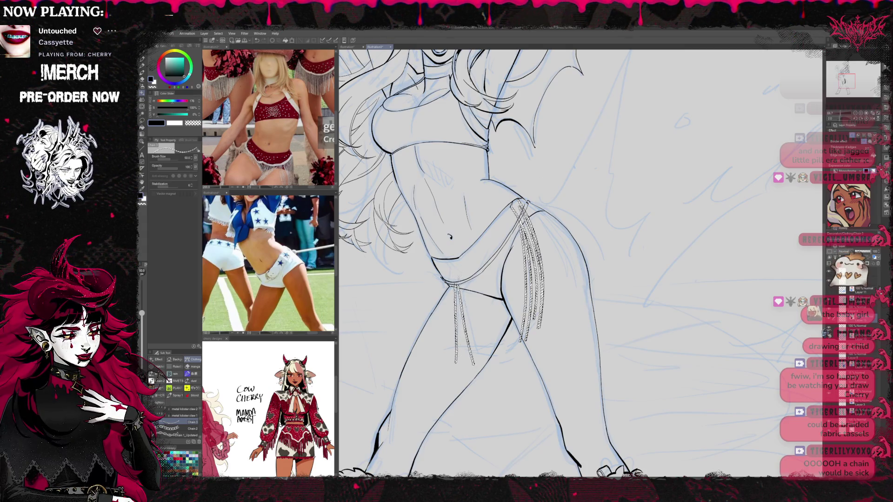
left_click_drag(464, 273, 492, 363)
key("ctrl+z")
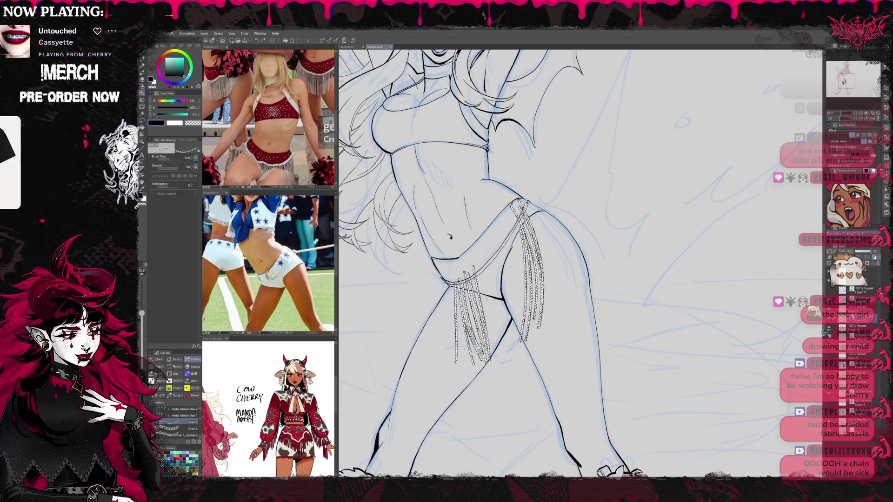
Fill out the hip fringe with a dense row of hanging chain strands
left_click_drag(477, 269, 494, 366)
left_click_drag(486, 249, 493, 365)
key("ctrl+z")
left_click_drag(486, 253, 475, 339)
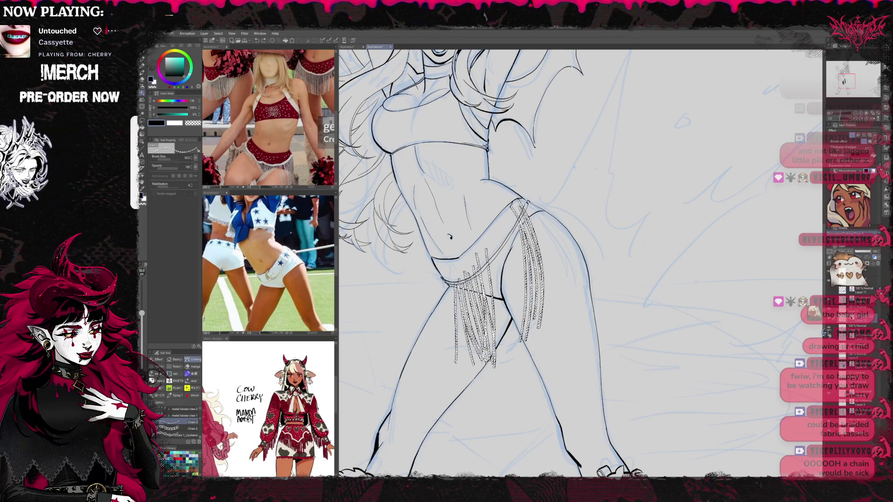
left_click_drag(501, 254, 492, 362)
left_click_drag(508, 235, 494, 359)
left_click_drag(501, 238, 509, 356)
left_click_drag(507, 262, 502, 343)
left_click_drag(514, 229, 508, 354)
left_click_drag(524, 245, 512, 343)
left_click_drag(523, 220, 514, 344)
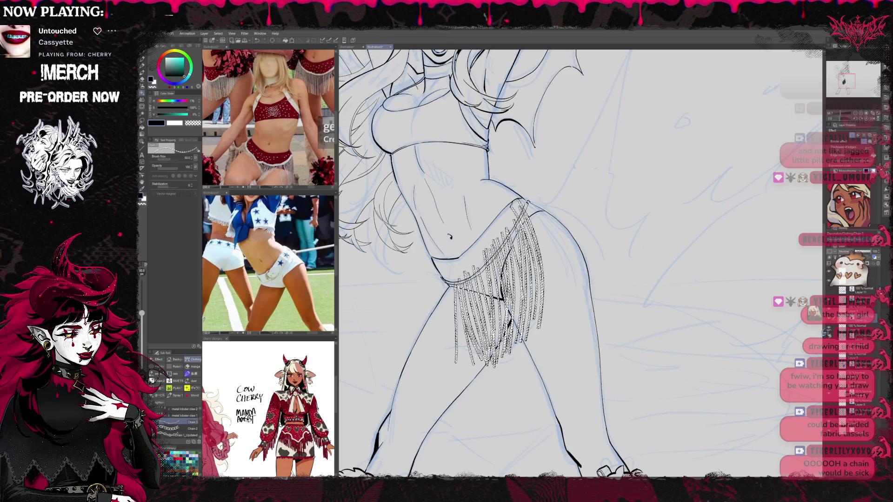
Add a longer chain strand along the right hip and fill gaps in the fringe
left_click_drag(528, 203, 578, 278)
left_click_drag(518, 201, 579, 291)
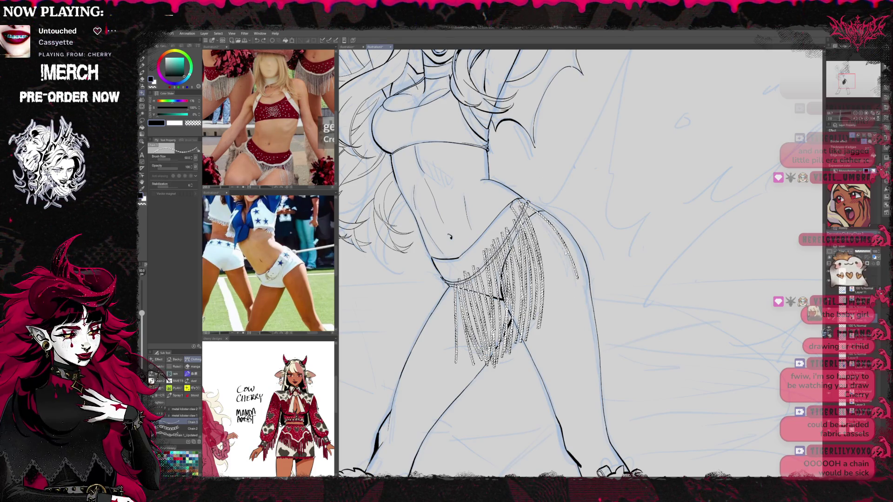
key("ctrl+z")
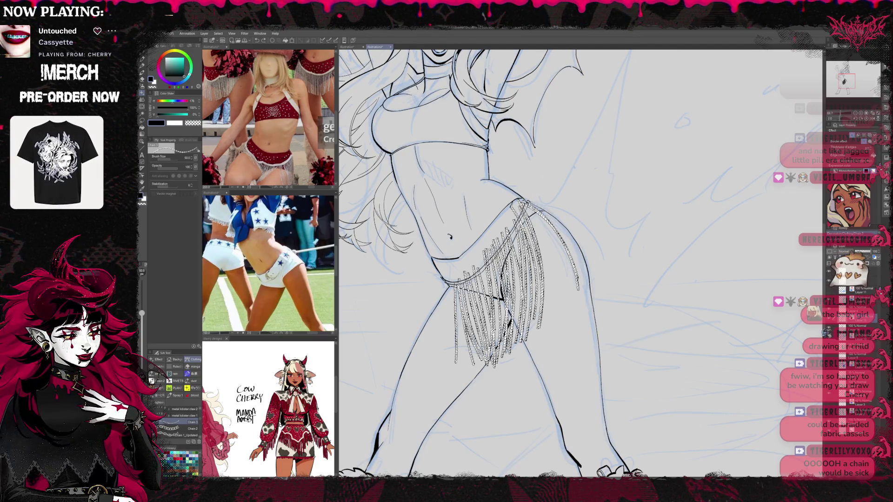
left_click_drag(521, 204, 567, 281)
key("ctrl+z")
left_click_drag(525, 201, 573, 302)
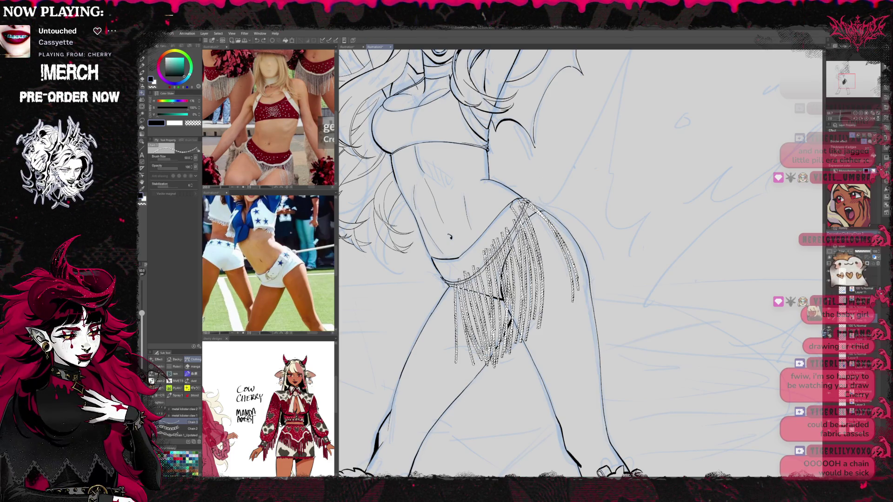
left_click_drag(484, 262, 473, 371)
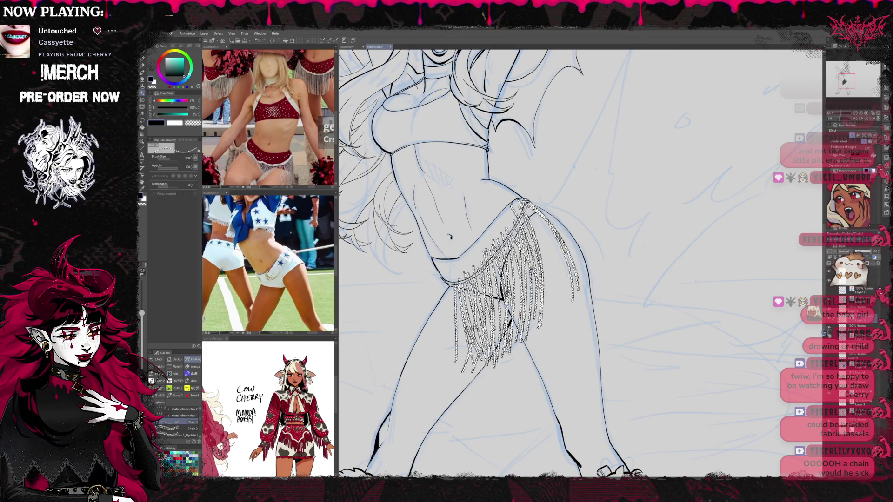
left_click_drag(530, 236, 506, 340)
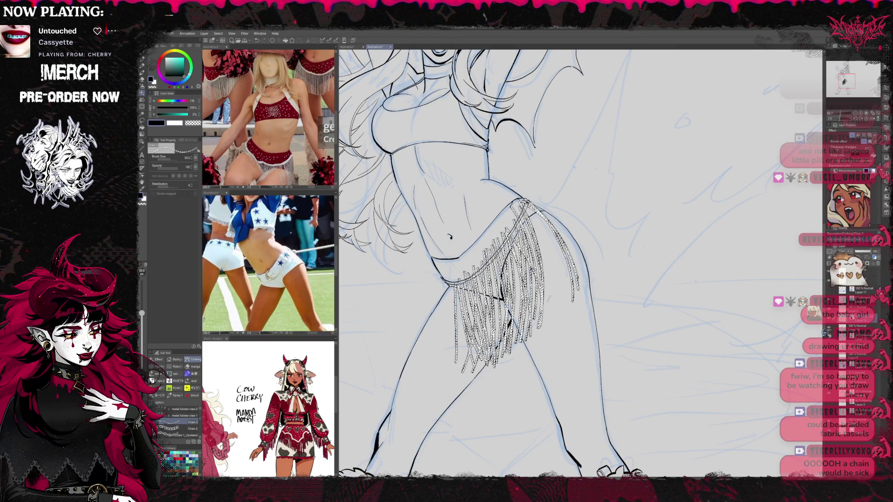
key("e")
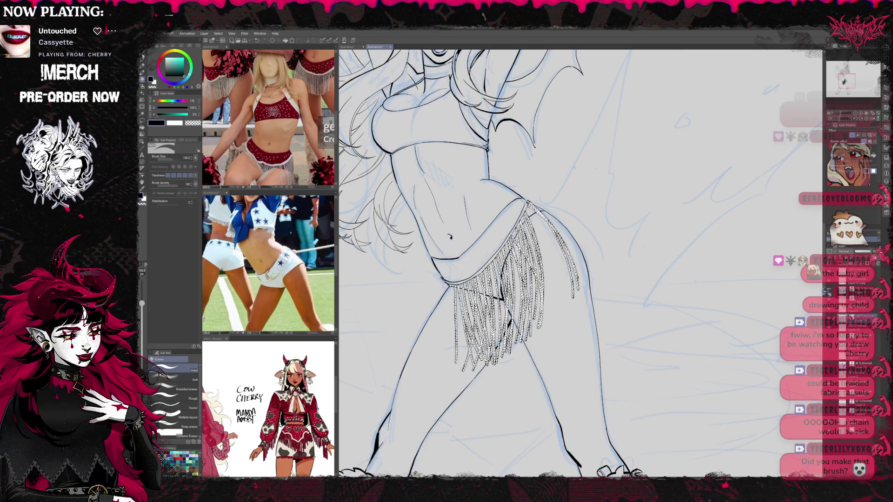
key("b")
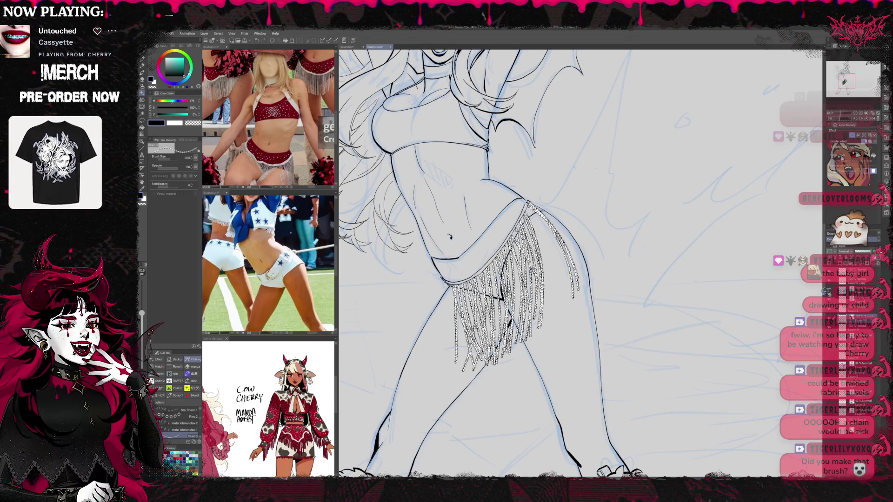
Toggle the chain fringe layer's black outline off and back on
scroll(510, 269, "up", 5)
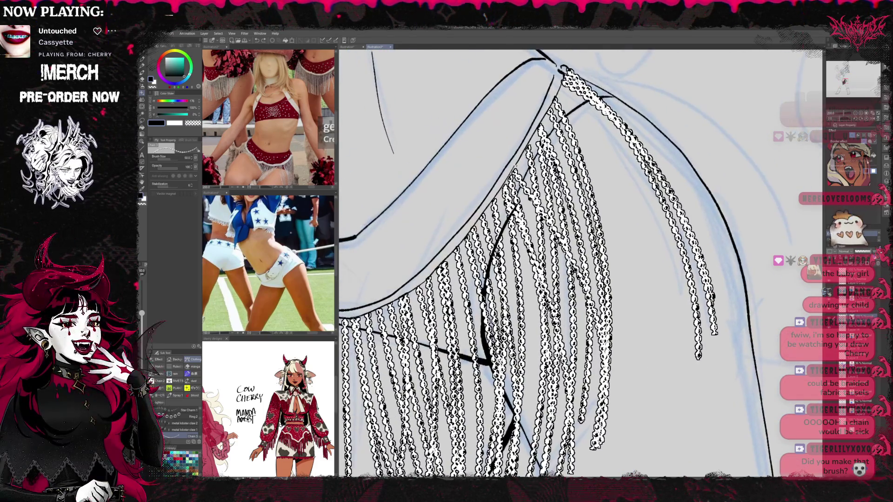
left_click(853, 136)
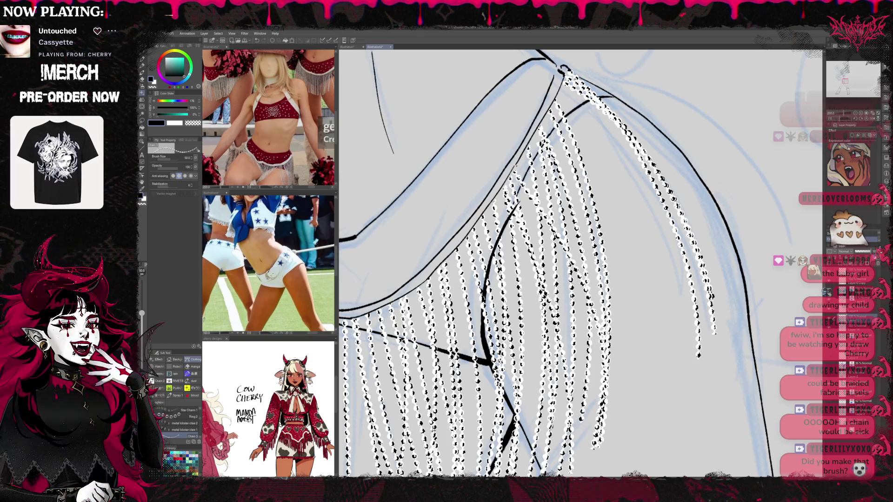
left_click(848, 138)
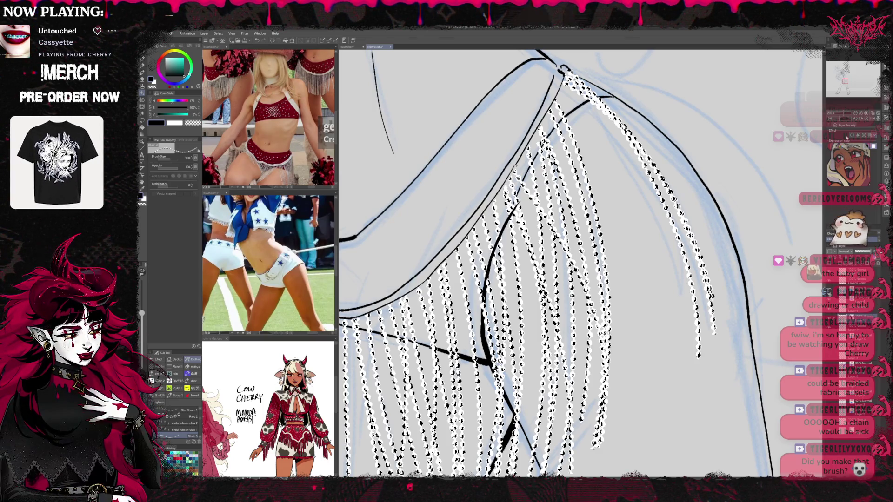
left_click(853, 136)
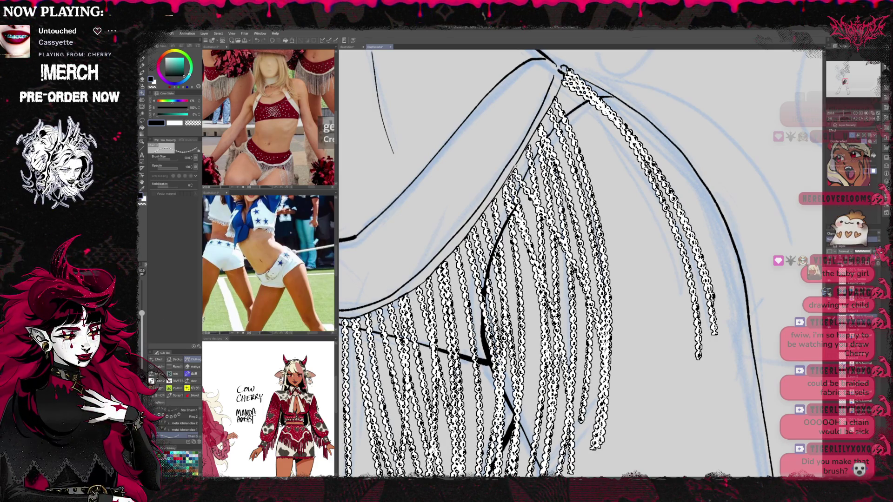
left_click(853, 135)
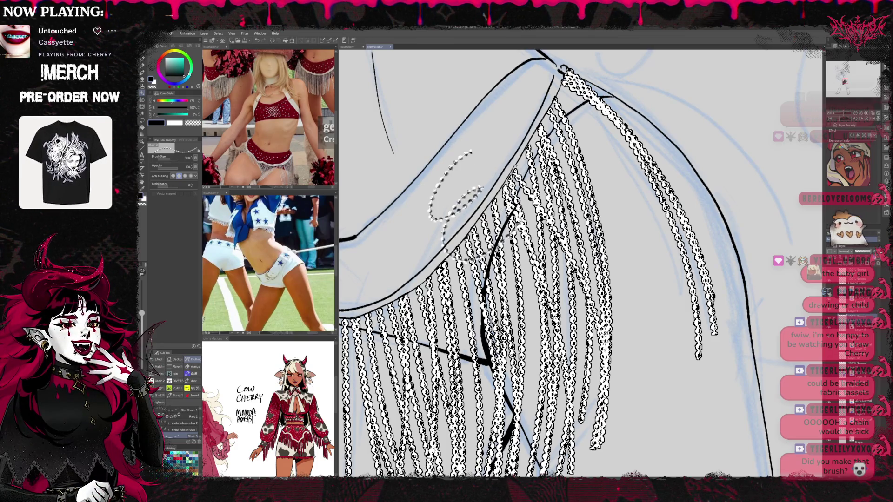
Test chain strands right of the fringe, delete them, and frame the hip fringe at 150%
mouse_move(605, 158)
left_mouse_down()
mouse_move(634, 326)
mouse_move(627, 425)
left_mouse_up()
mouse_move(635, 221)
left_mouse_down()
mouse_move(670, 418)
mouse_move(663, 353)
left_mouse_up()
left_click_drag(653, 290, 656, 438)
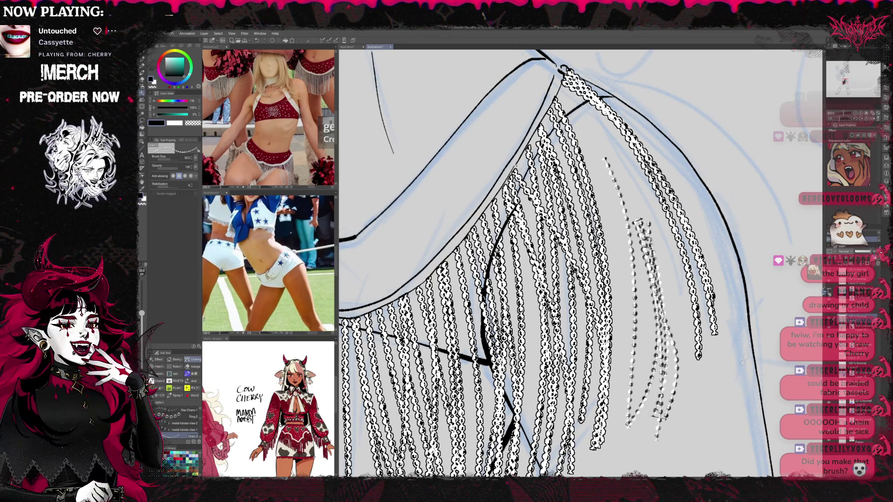
key("Delete")
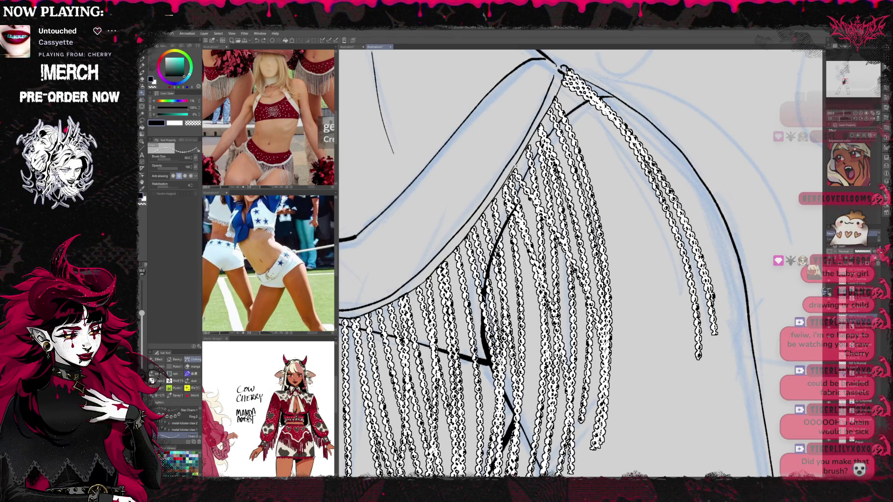
key("ctrl+minus")
left_click_drag(674, 248, 727, 222)
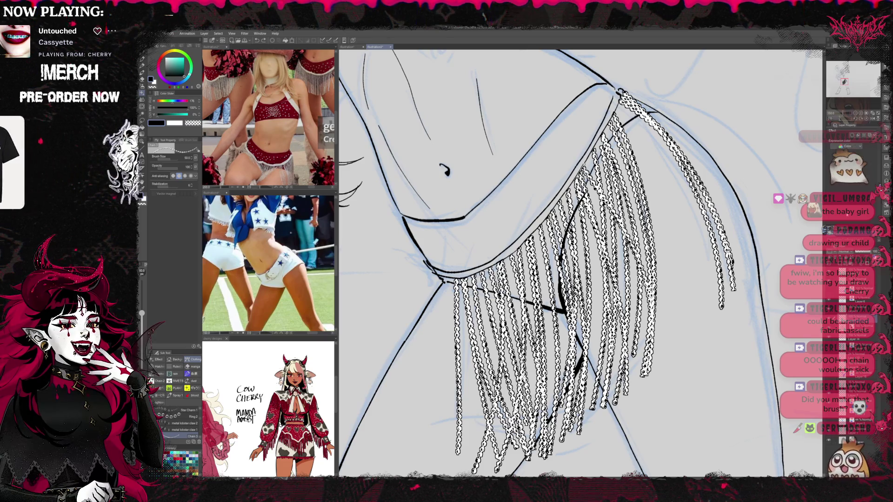
On the monochrome inking layer, test chain loops beside the left leg and erase them
key("alt+bracketleft")
left_click_drag(409, 298, 399, 412)
left_click_drag(423, 321, 433, 358)
left_click_drag(372, 407, 398, 248)
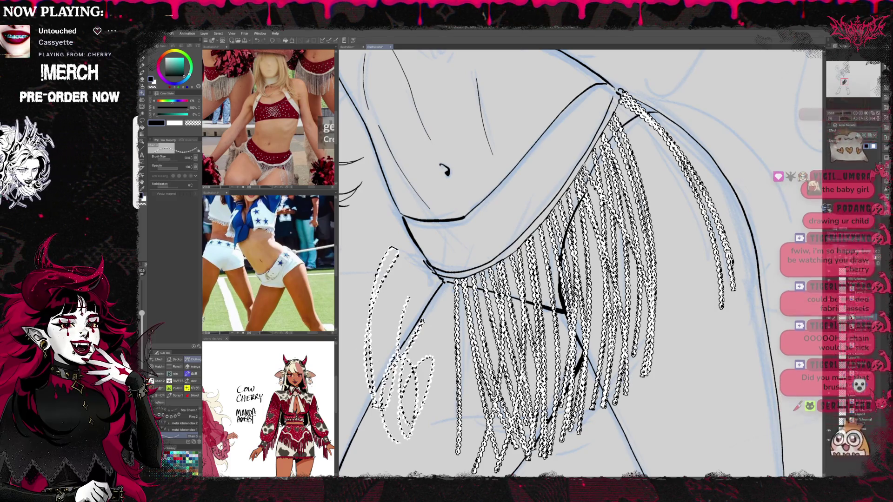
key("ctrl+z")
key("ctrl+z")
key("ctrl+z")
mouse_move(399, 300)
left_mouse_down()
mouse_move(407, 390)
mouse_move(372, 354)
left_mouse_up()
left_click_drag(388, 370, 398, 444)
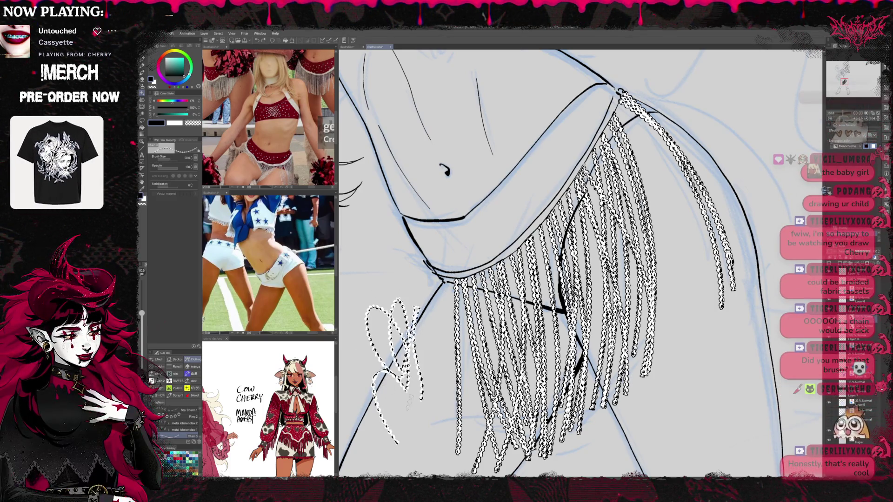
key("ctrl+z")
left_click_drag(375, 337, 419, 339)
left_click_drag(374, 368, 412, 431)
left_click_drag(421, 360, 404, 300)
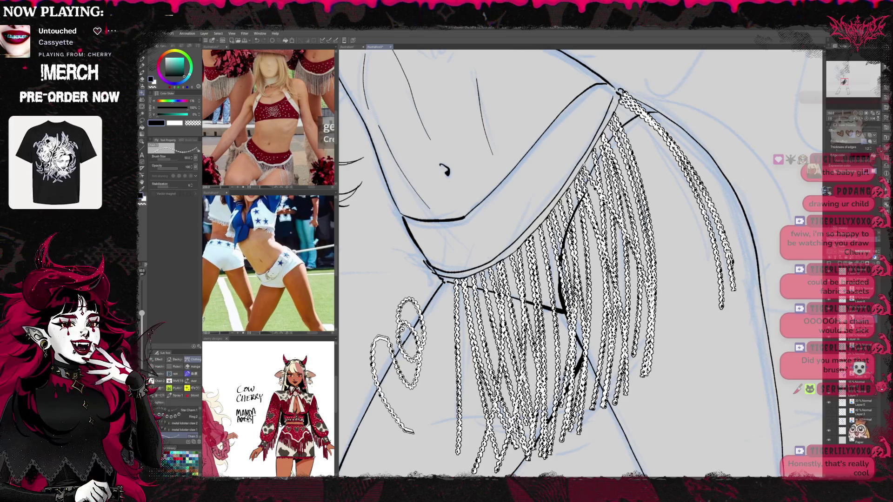
key("e")
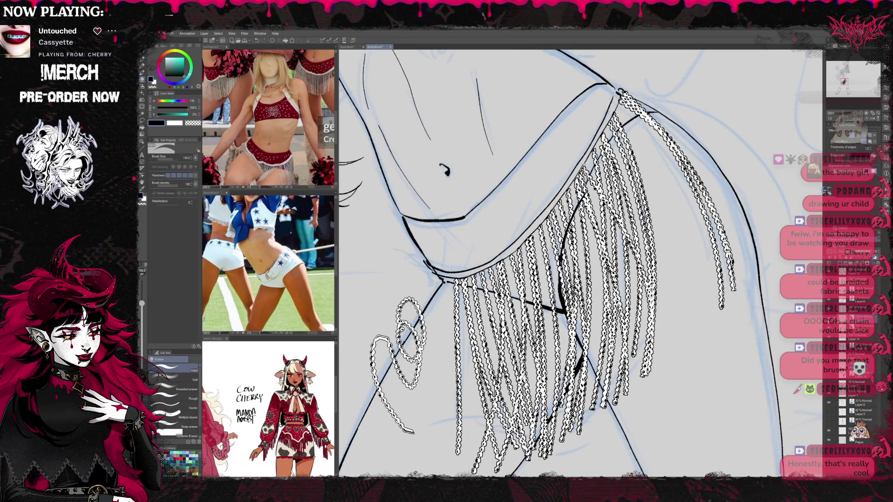
left_click_drag(397, 298, 397, 432)
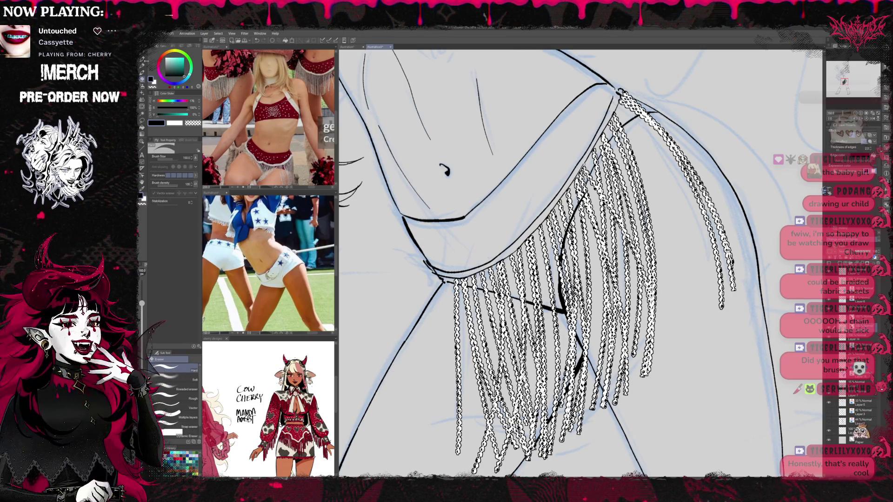
key("b")
Redraw the chain strand along the fringe's left edge and try several down-left strands
mouse_move(449, 278)
left_mouse_down()
mouse_move(465, 366)
mouse_move(495, 440)
left_mouse_up()
key("ctrl+z")
left_click_drag(446, 261, 495, 434)
mouse_move(453, 277)
left_mouse_down()
mouse_move(400, 386)
mouse_move(391, 382)
left_mouse_up()
key("ctrl+z")
key("ctrl+z")
mouse_move(467, 259)
left_mouse_down()
mouse_move(400, 370)
mouse_move(410, 388)
left_mouse_up()
key("ctrl+z")
key("ctrl+z")
left_click_drag(449, 274, 396, 381)
Settle on a longer chain strand hanging down-left from the fringe's left edge
key("ctrl+z")
left_click_drag(409, 331, 404, 368)
key("ctrl+z")
left_click_drag(456, 261, 401, 346)
key("ctrl+z")
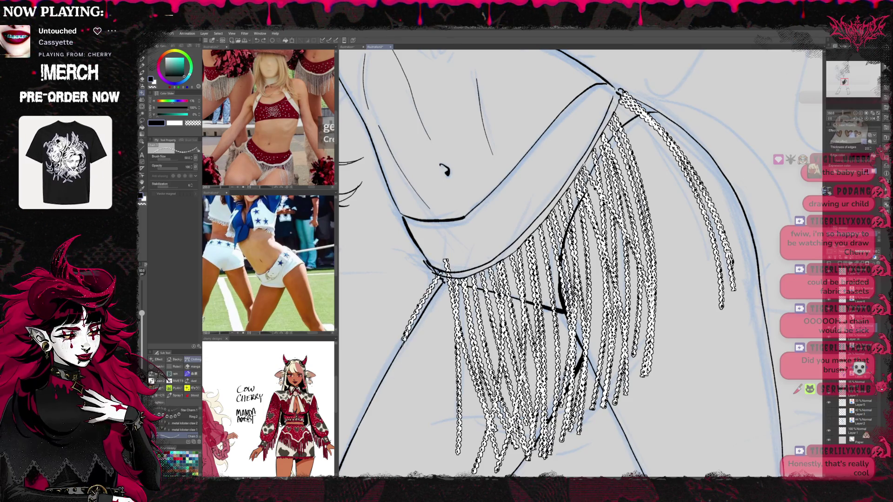
key("ctrl+z")
left_click_drag(454, 274, 415, 394)
key("ctrl+z")
key("ctrl+z")
mouse_move(447, 258)
left_mouse_down()
mouse_move(416, 377)
mouse_move(421, 293)
mouse_move(396, 400)
left_mouse_up()
key("ctrl+z")
key("ctrl+z")
key("ctrl+z")
key("ctrl+z")
left_click_drag(439, 294, 407, 407)
key("ctrl+z")
mouse_move(444, 267)
left_mouse_down()
mouse_move(393, 416)
mouse_move(379, 429)
mouse_move(653, 253)
mouse_move(604, 246)
left_mouse_up()
key("slash")
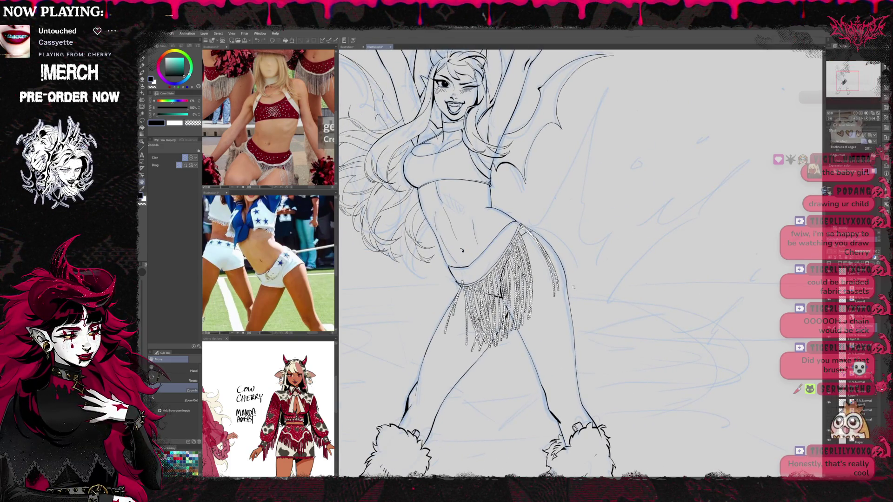
Scale the chain fringe skirt up from the bottom and tilt it slightly, then zoom in on it
key("ctrl+t")
mouse_move(501, 360)
left_mouse_down()
mouse_move(497, 332)
mouse_move(499, 342)
mouse_move(506, 335)
left_mouse_up()
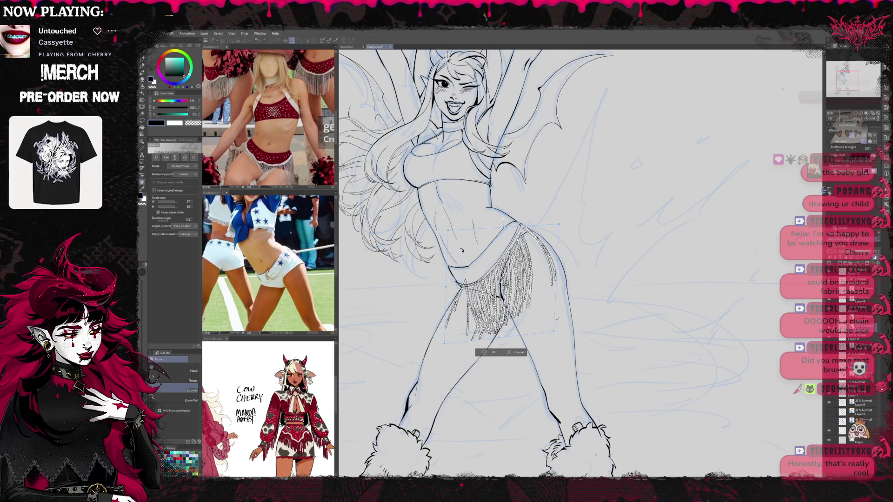
left_click_drag(500, 284, 499, 281)
left_click_drag(553, 277, 552, 278)
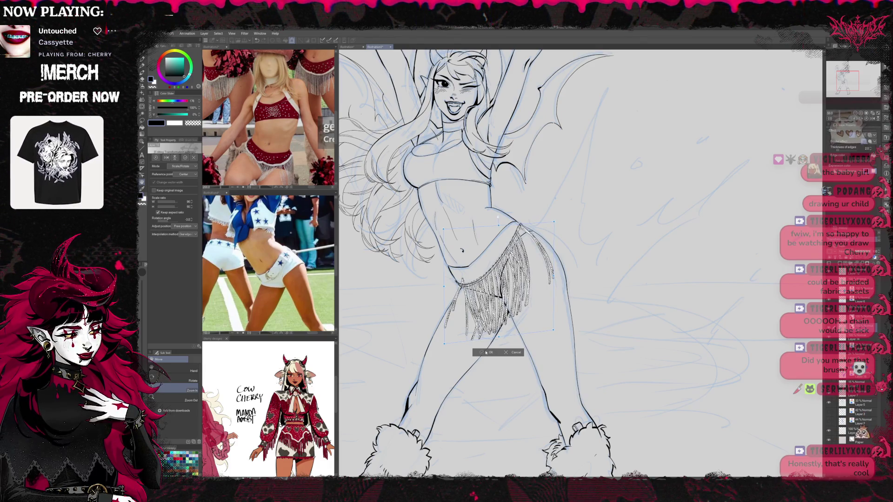
key("Return")
left_click(464, 302)
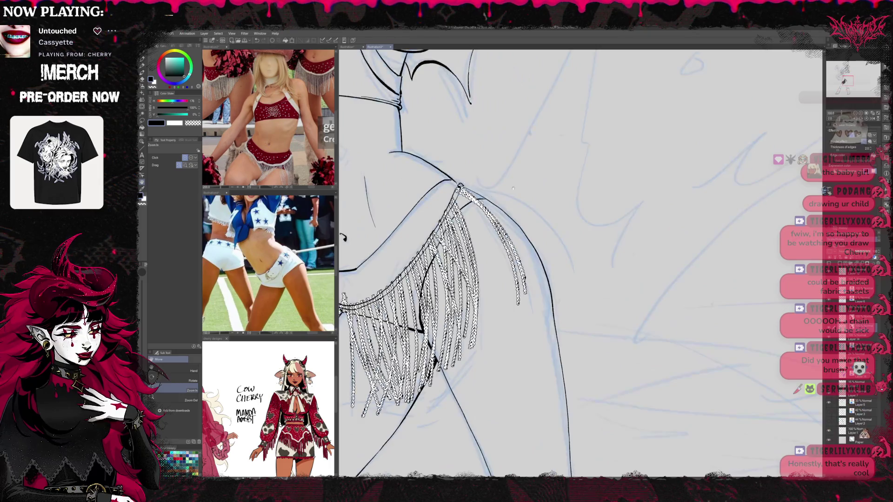
left_click(464, 302)
Lasso the leftmost fringe strands, shorten them and rotate them -11.9° outward
key("m")
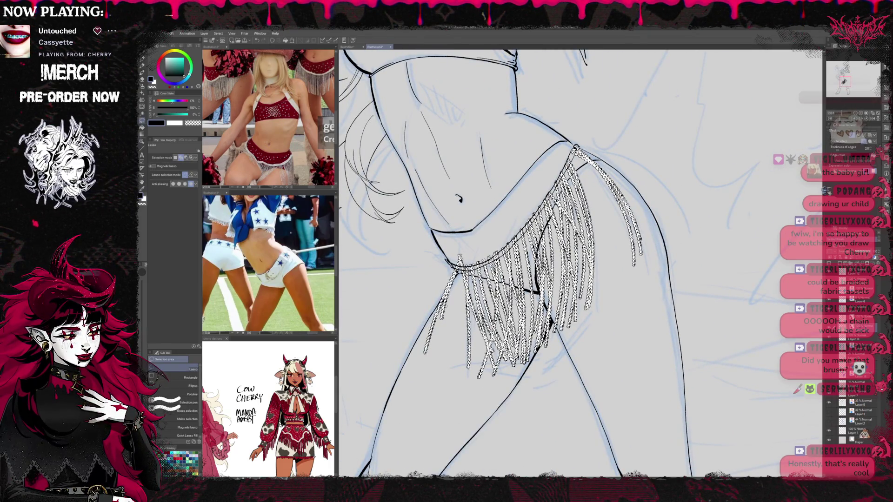
left_click_drag(446, 351, 460, 262)
key("ctrl+t")
left_click_drag(446, 361, 445, 330)
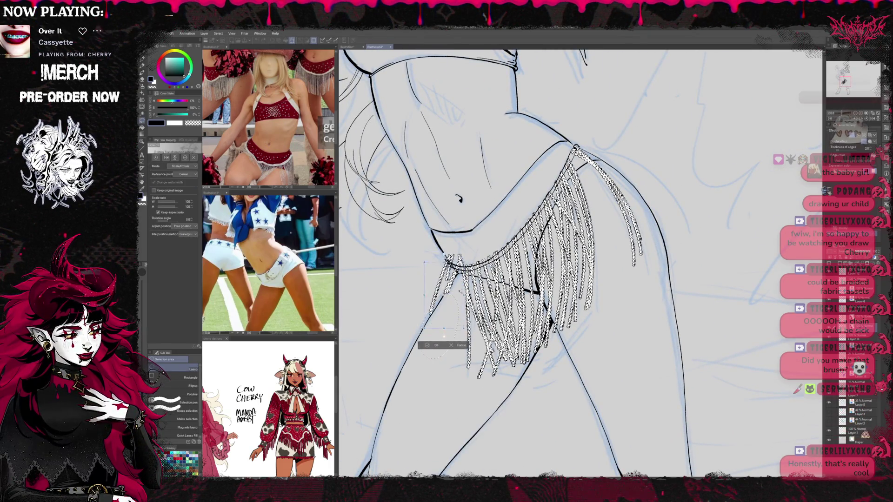
left_click_drag(461, 293, 460, 338)
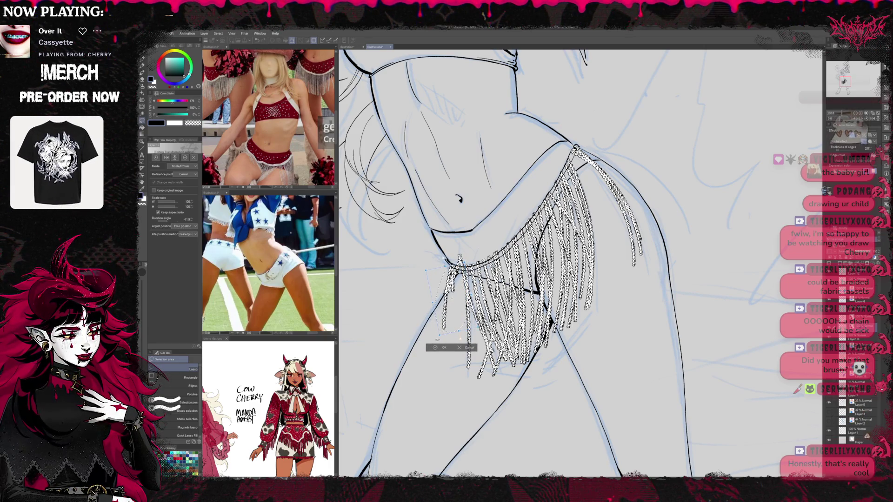
key("Return")
Erase the bottom tip of the outermost strand with a size-120 eraser
key("e")
key("ctrl+d")
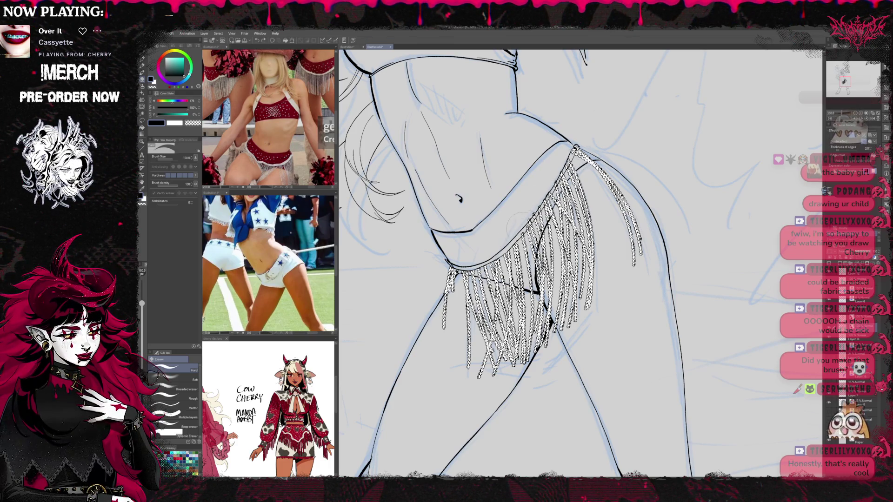
key("bracketleft")
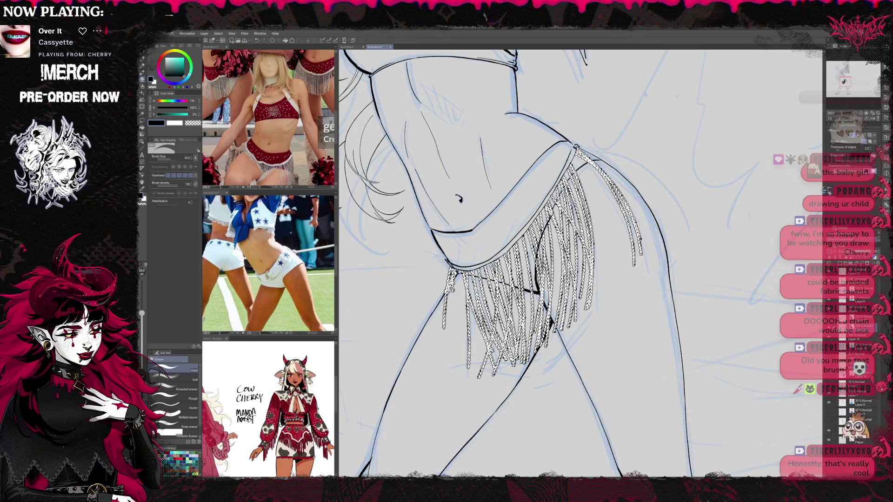
left_click_drag(446, 300, 442, 320)
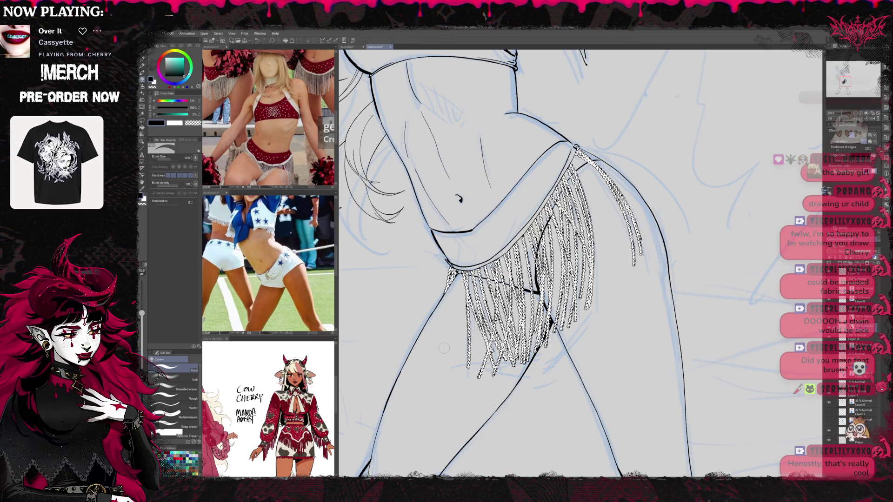
left_click(855, 113)
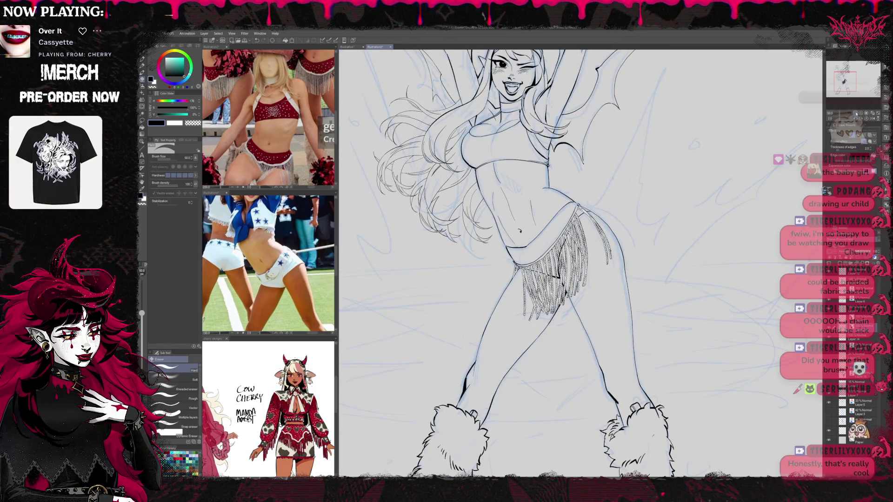
Zoom out to fit the whole cheerleader and hide the blue sketch layer
key("ctrl+minus")
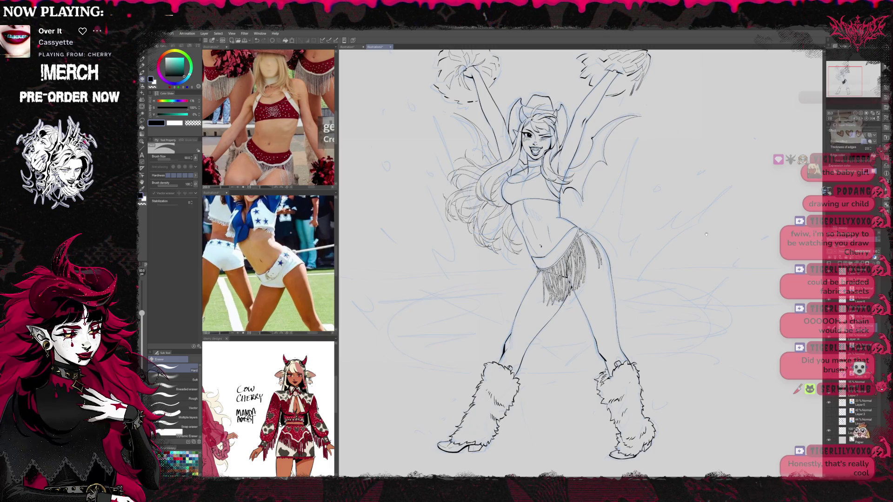
scroll(706, 235, "up", 3)
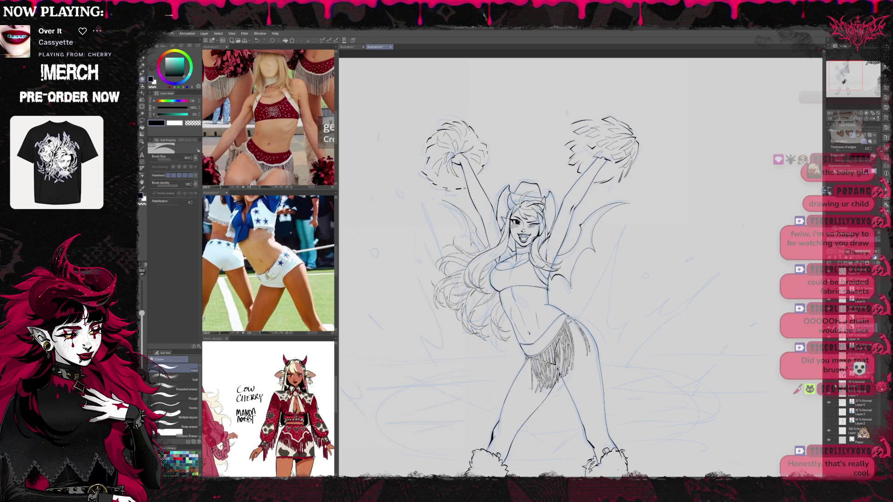
left_click(829, 405)
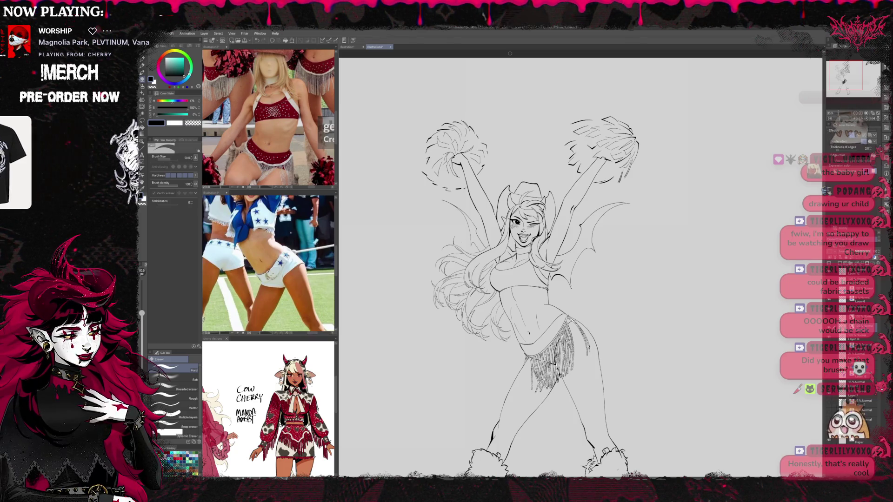
scroll(580, 268, "down", 3)
scroll(580, 267, "up", 4)
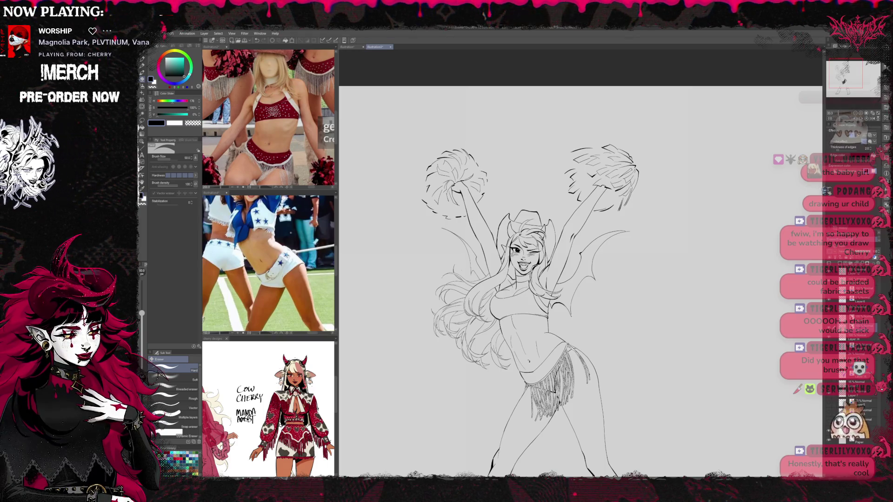
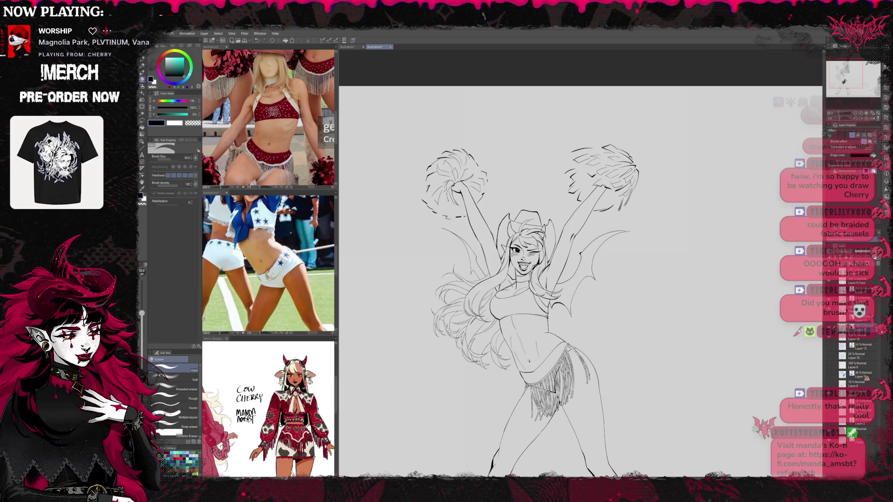
Drag the first item from the Material palette's 3D > Download folder onto the canvas
left_click(883, 74)
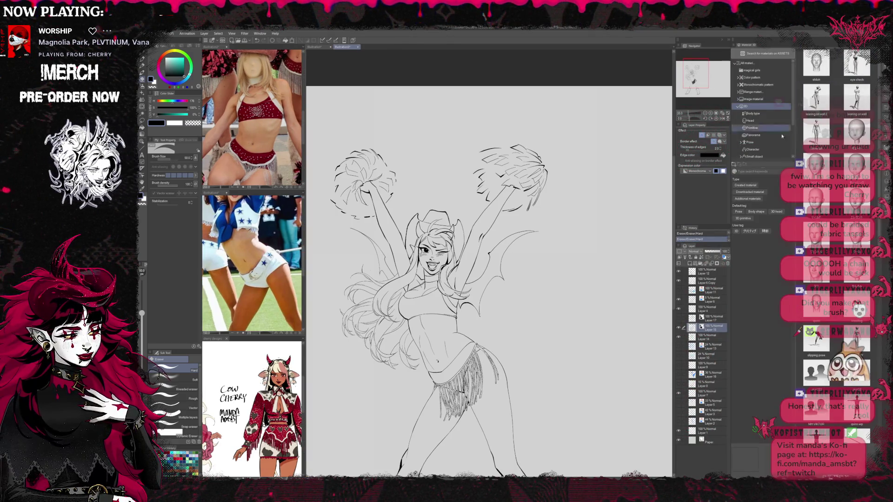
scroll(771, 114, "down", 1)
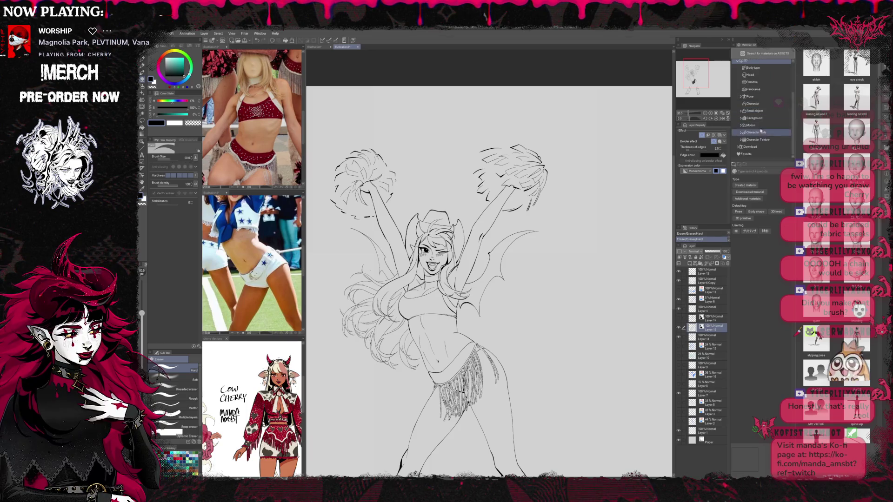
left_click(756, 148)
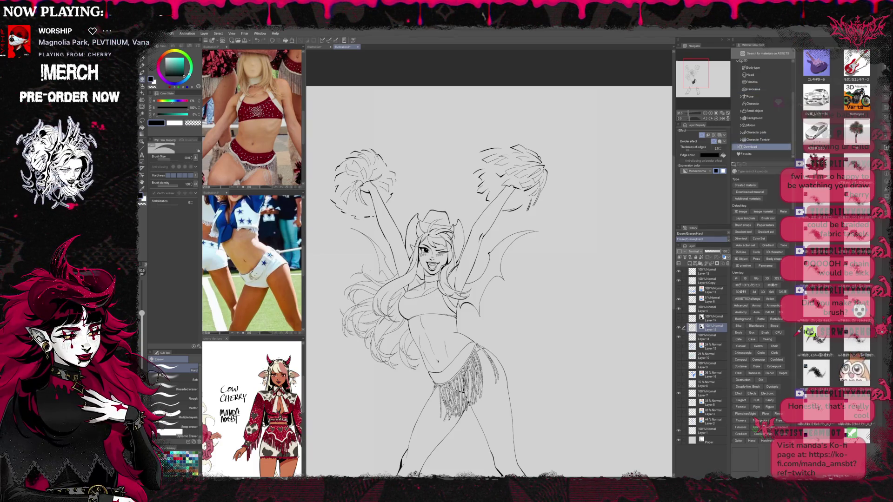
left_click(761, 148)
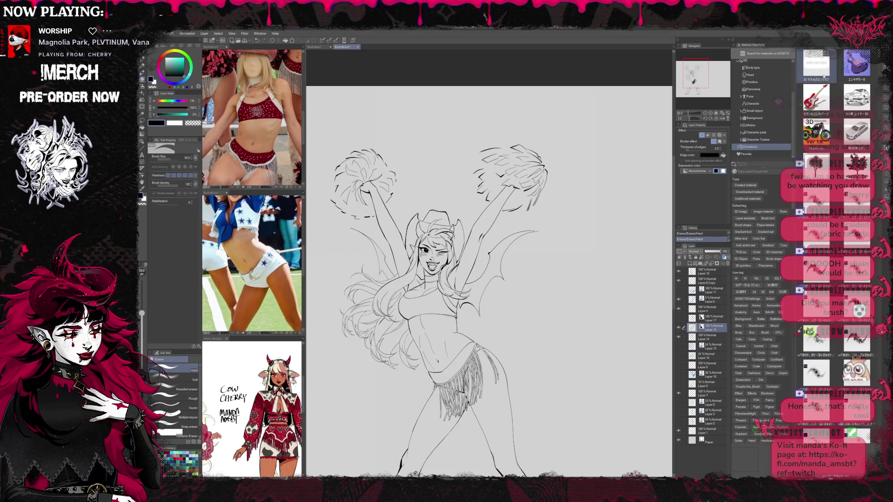
left_click(816, 64)
left_click_drag(816, 65, 534, 187)
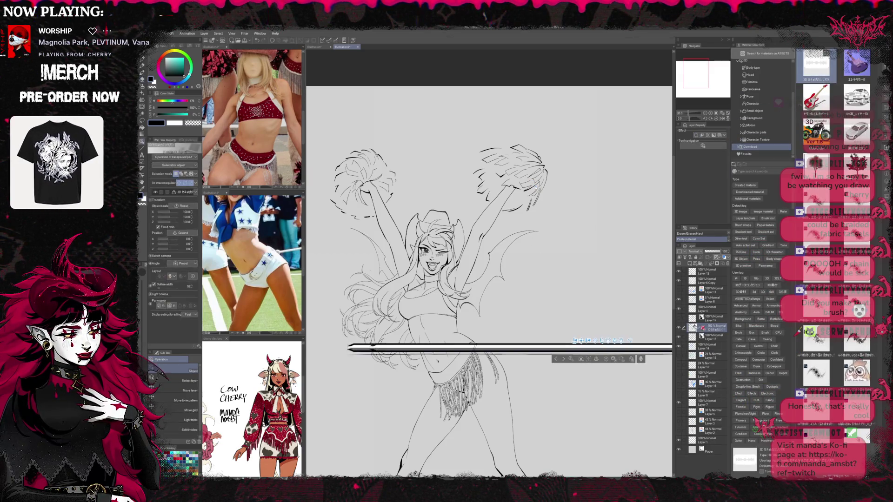
Shrink the pasted 3D pom-pom model and tilt its camera angle
mouse_move(589, 341)
left_mouse_down()
mouse_move(609, 333)
mouse_move(571, 316)
mouse_move(589, 328)
mouse_move(514, 271)
mouse_move(543, 303)
mouse_move(497, 157)
mouse_move(476, 161)
mouse_move(475, 314)
mouse_move(478, 155)
left_mouse_up()
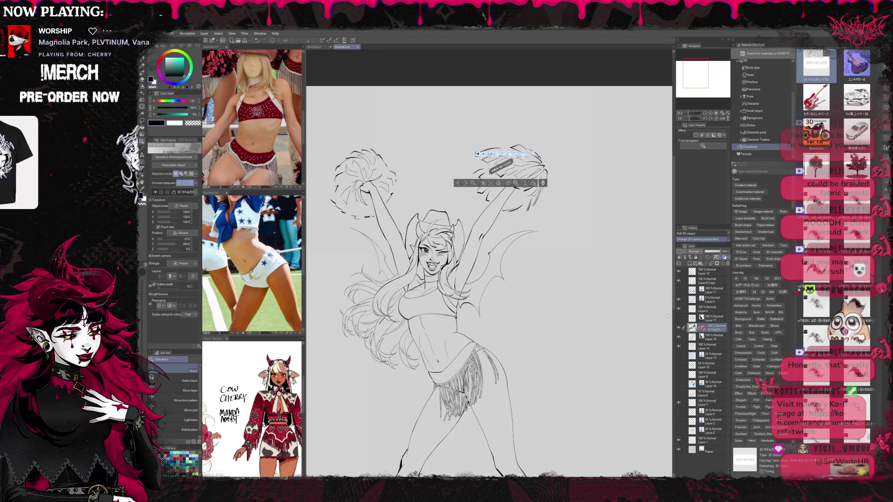
left_click_drag(505, 160, 495, 139)
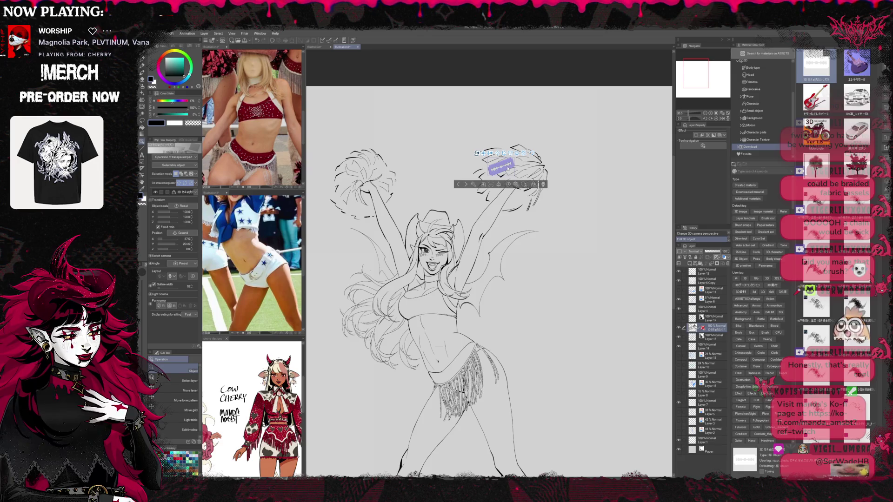
Bring up the 3D pom-pom's move and rotate manipulator and resize the model
left_click(505, 171)
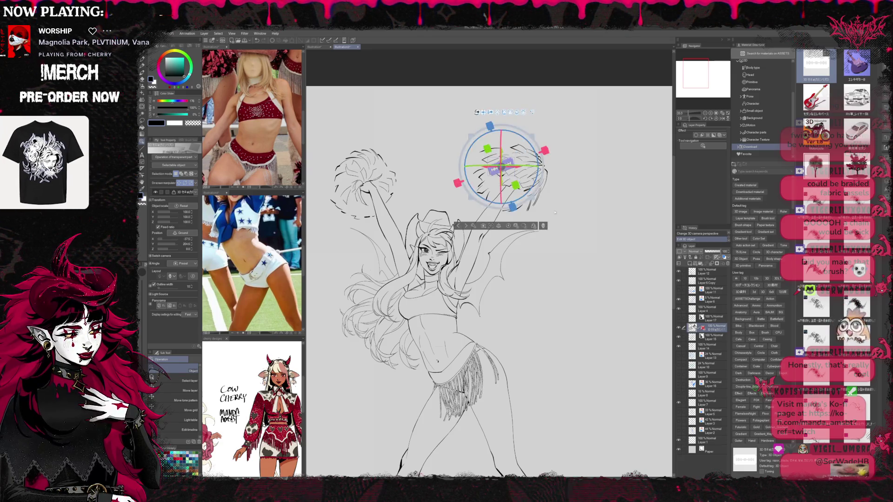
left_click(503, 168)
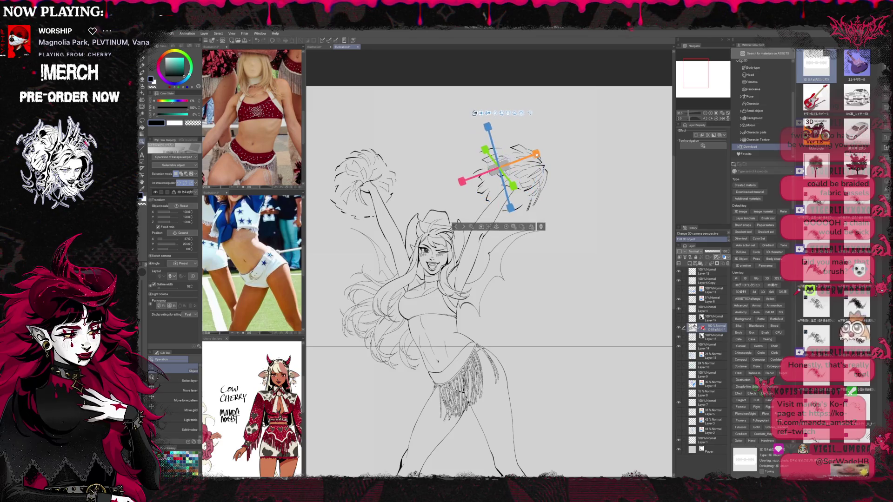
left_click(500, 168)
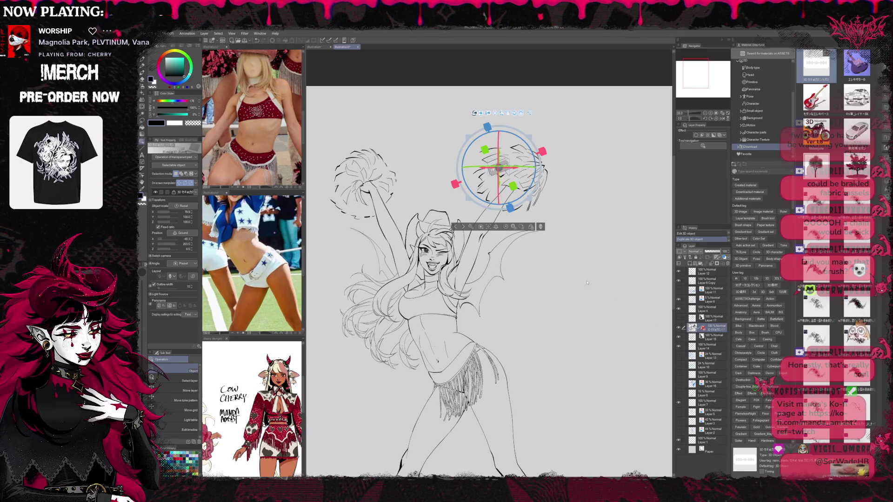
left_click(497, 166)
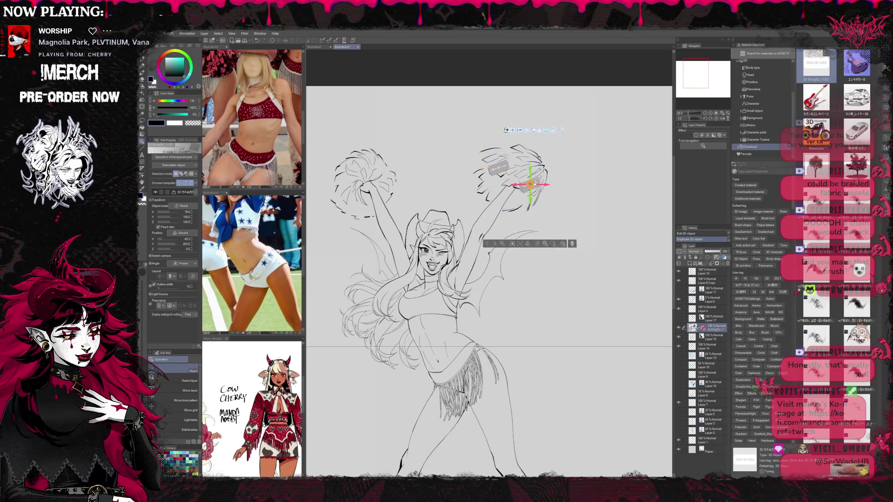
left_click(530, 174)
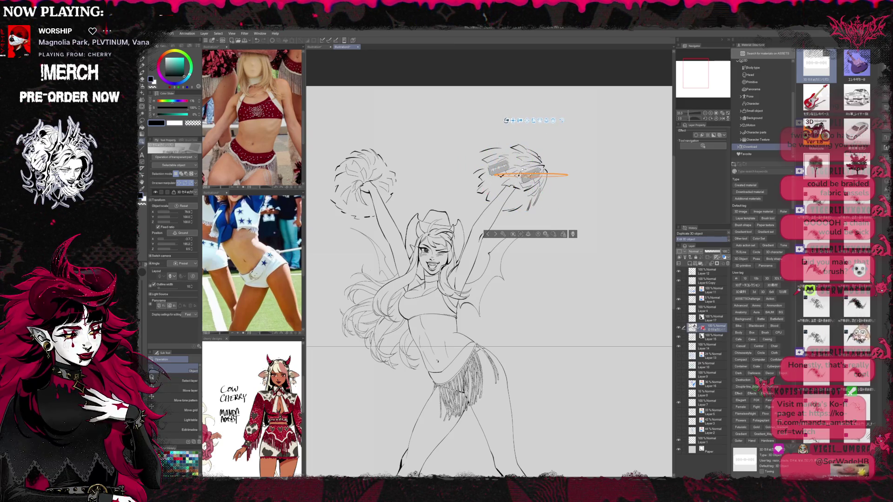
left_click_drag(531, 167, 535, 126)
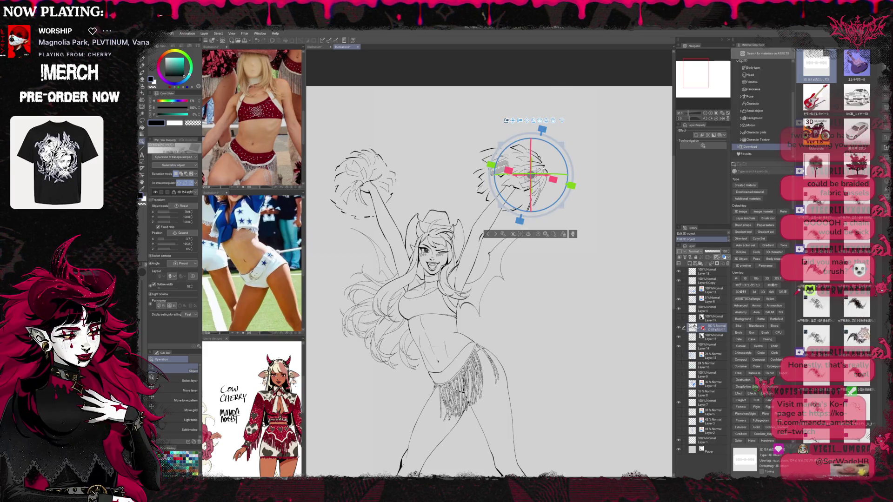
Move and shrink the pom-pom over the right sketch, undoing the final resize
mouse_move(531, 174)
left_mouse_down()
mouse_move(520, 146)
mouse_move(509, 145)
mouse_move(517, 149)
left_mouse_up()
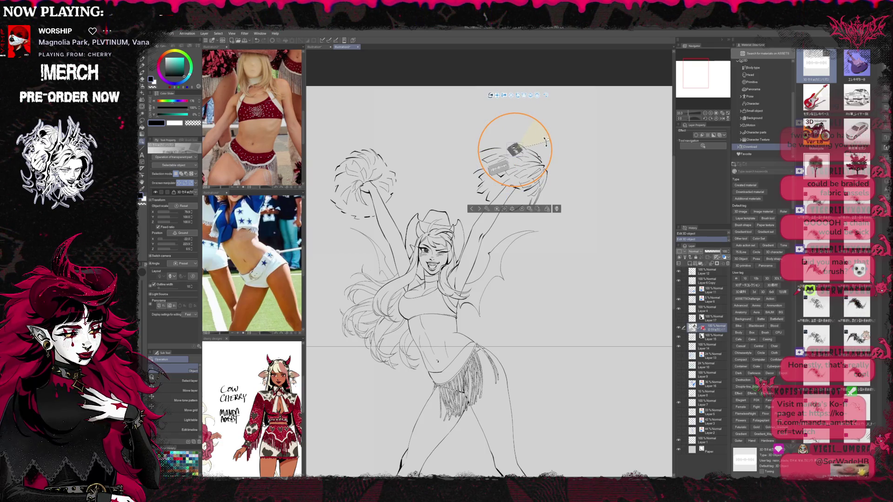
left_click_drag(516, 149, 557, 133)
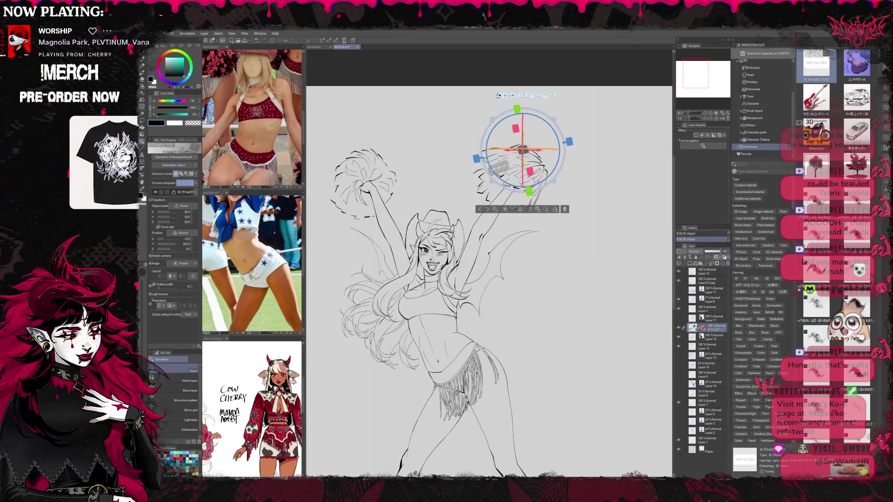
left_click_drag(523, 153, 524, 118)
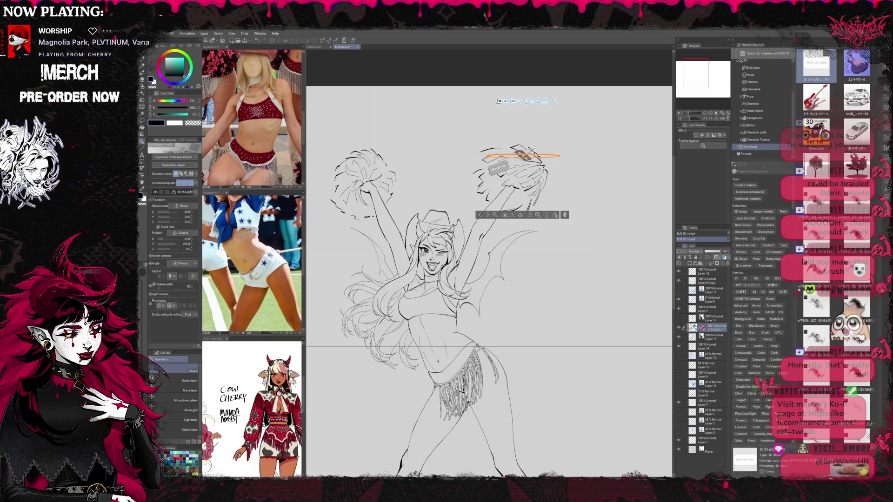
mouse_move(524, 156)
left_mouse_down()
mouse_move(513, 146)
mouse_move(524, 146)
mouse_move(509, 148)
mouse_move(500, 168)
mouse_move(457, 180)
left_mouse_up()
mouse_move(500, 149)
left_mouse_down()
mouse_move(526, 141)
mouse_move(499, 135)
mouse_move(532, 153)
mouse_move(503, 139)
mouse_move(509, 148)
mouse_move(489, 149)
mouse_move(511, 147)
mouse_move(494, 170)
left_mouse_up()
key("ctrl+z")
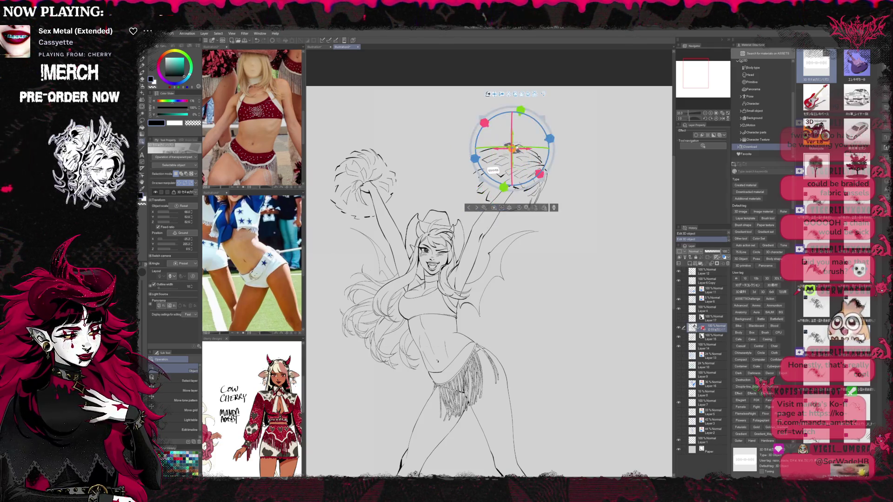
Paste a duplicate of the 3D pom-pom with Ctrl+V and move it down-right
left_click_drag(511, 148, 513, 148)
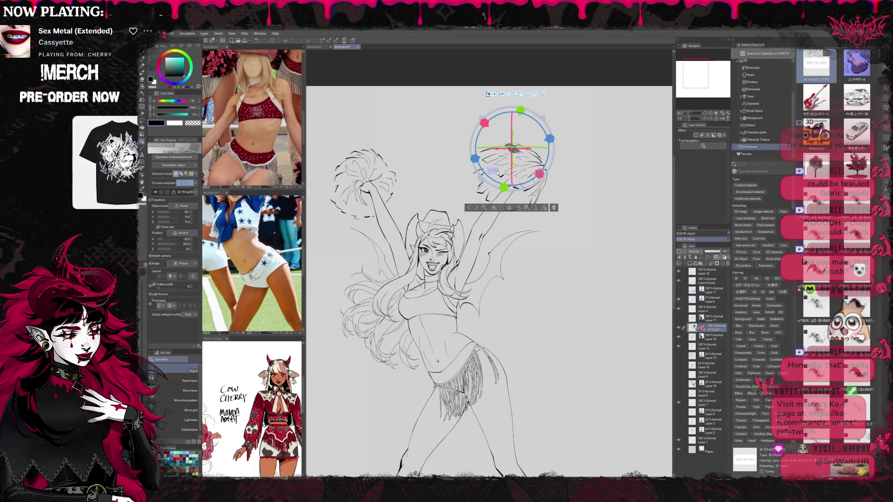
key("ctrl+z")
key("ctrl+v")
left_click_drag(510, 148, 550, 168)
Rotate the duplicated pom-pom to a new angle and adjust its position
left_click_drag(567, 201, 548, 188)
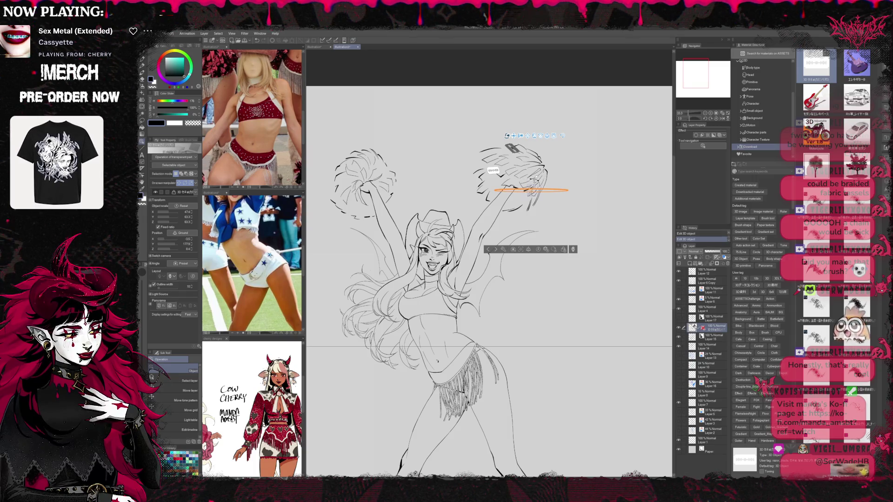
mouse_move(535, 185)
left_mouse_down()
mouse_move(528, 169)
mouse_move(534, 175)
mouse_move(520, 195)
left_mouse_up()
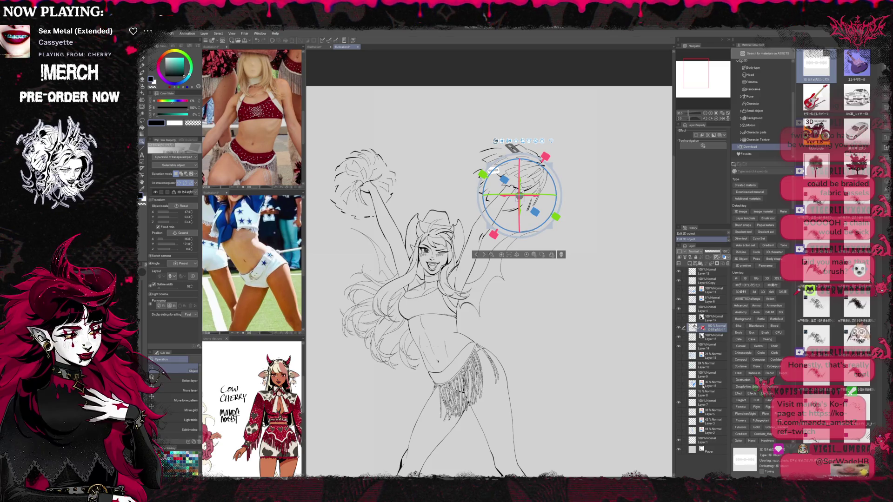
mouse_move(520, 195)
left_mouse_down()
mouse_move(505, 177)
mouse_move(535, 170)
mouse_move(530, 149)
mouse_move(536, 201)
mouse_move(536, 173)
left_mouse_up()
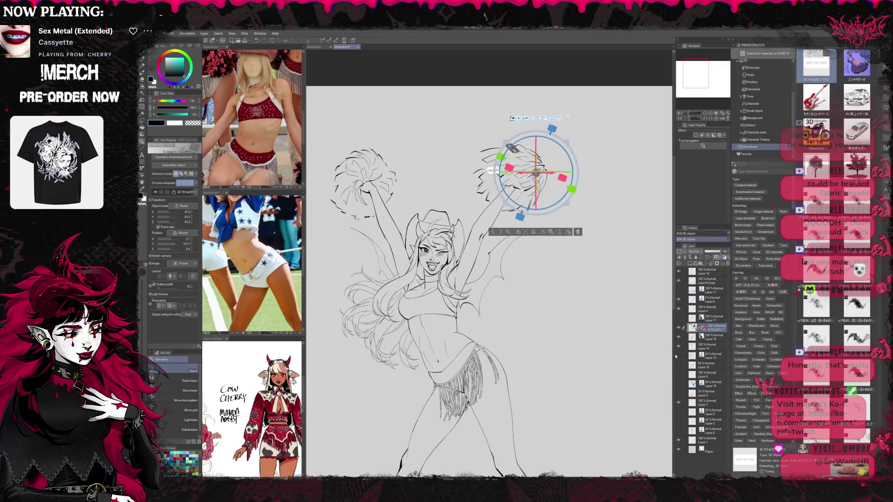
mouse_move(536, 173)
left_mouse_down()
mouse_move(485, 190)
mouse_move(489, 172)
mouse_move(489, 185)
mouse_move(526, 171)
mouse_move(544, 135)
mouse_move(508, 150)
left_mouse_up()
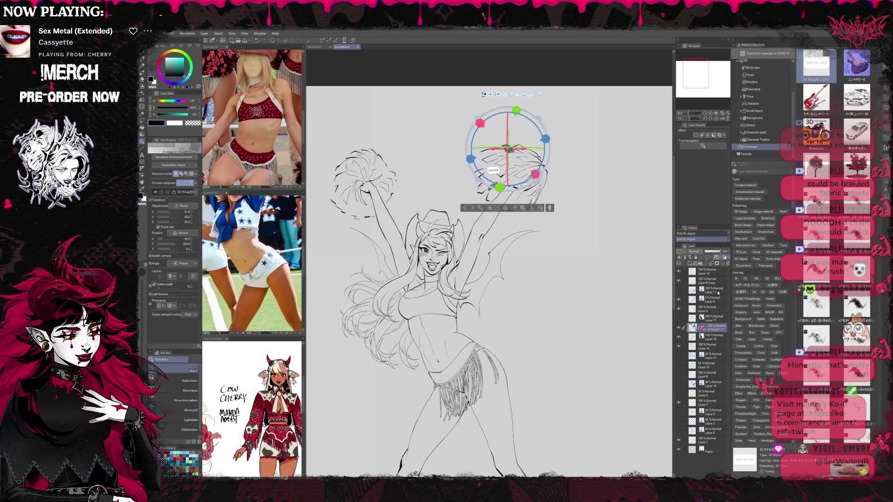
key("ctrl+z")
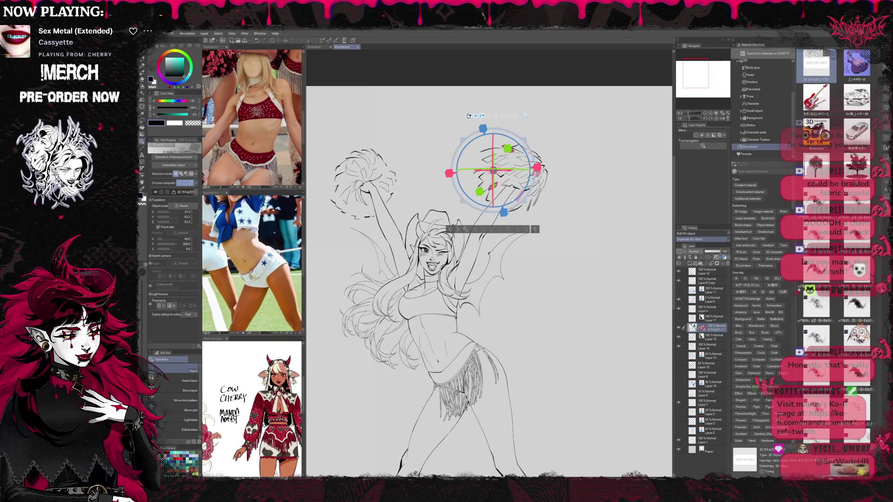
Slide the copied pom-pom left along its X axis over the left pom-pom sketch
mouse_move(510, 170)
left_mouse_down()
mouse_move(350, 171)
mouse_move(407, 188)
left_mouse_up()
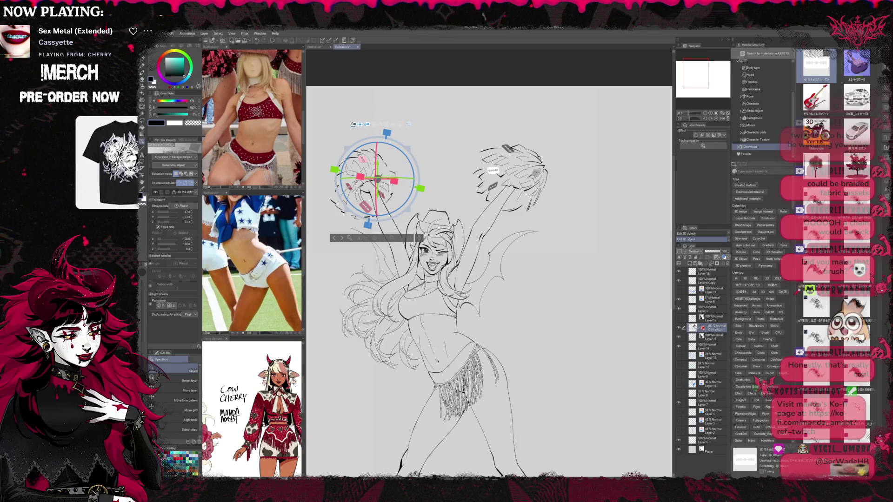
left_click(380, 183)
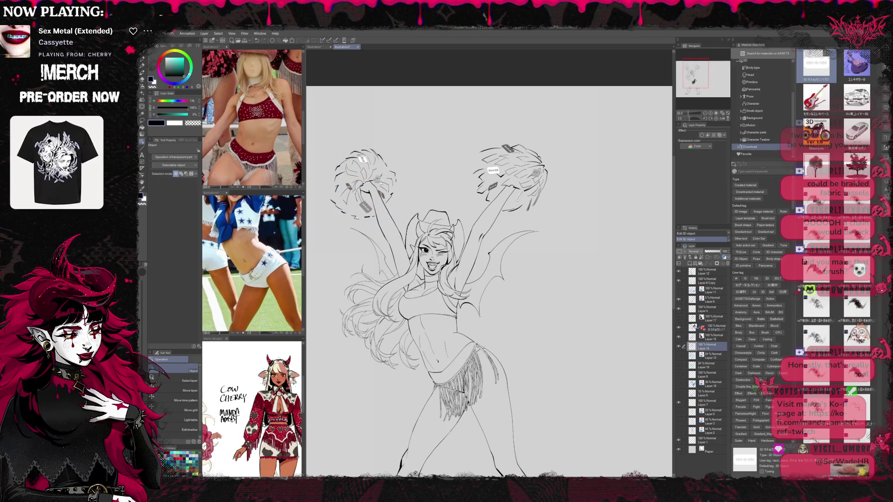
Select the left 3D pom-pom, rotate it and nudge it into place
left_click(377, 179)
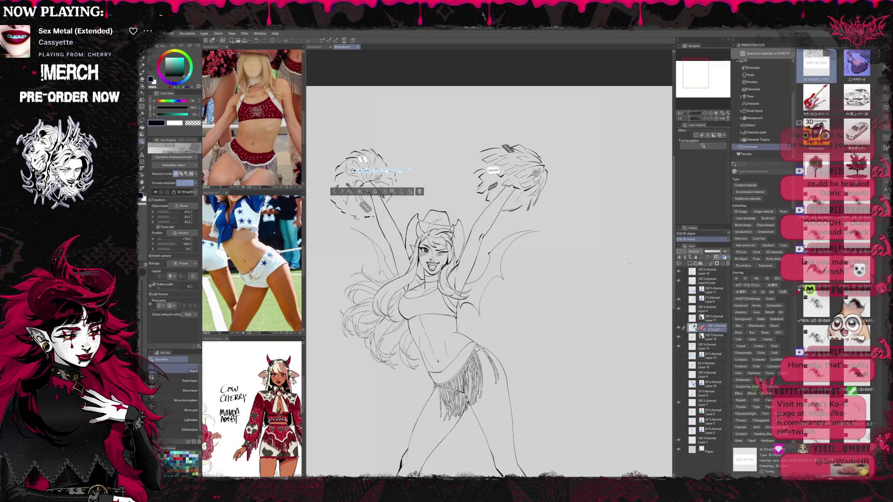
left_click(375, 182)
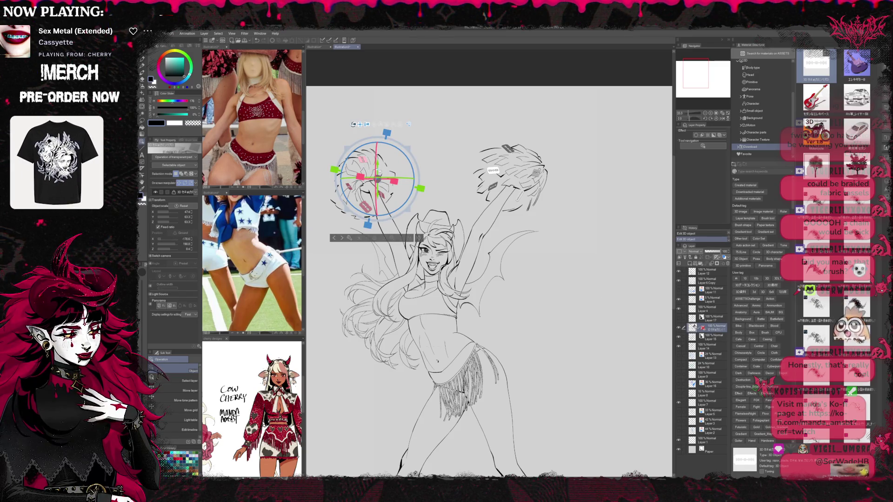
mouse_move(406, 175)
left_mouse_down()
mouse_move(375, 180)
mouse_move(371, 160)
mouse_move(359, 160)
left_mouse_up()
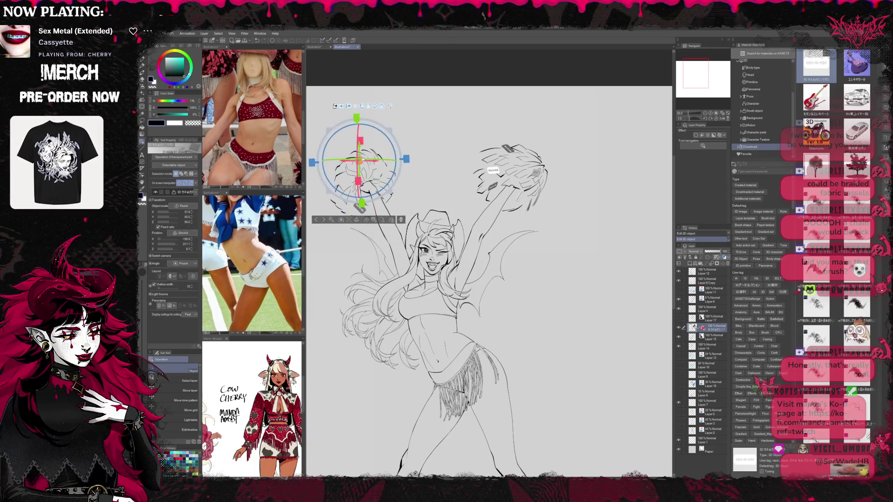
left_click_drag(374, 109, 392, 108)
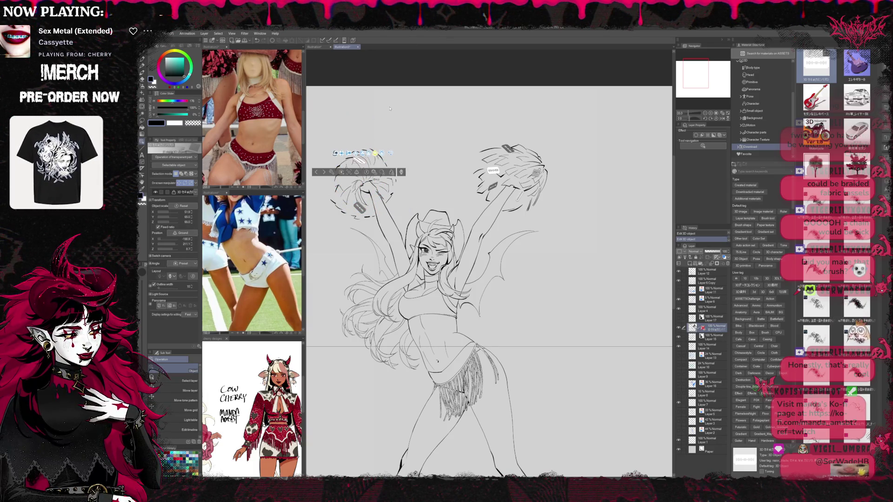
Turn the left pom-pom to a new angle and shift it slightly up-left
mouse_move(359, 124)
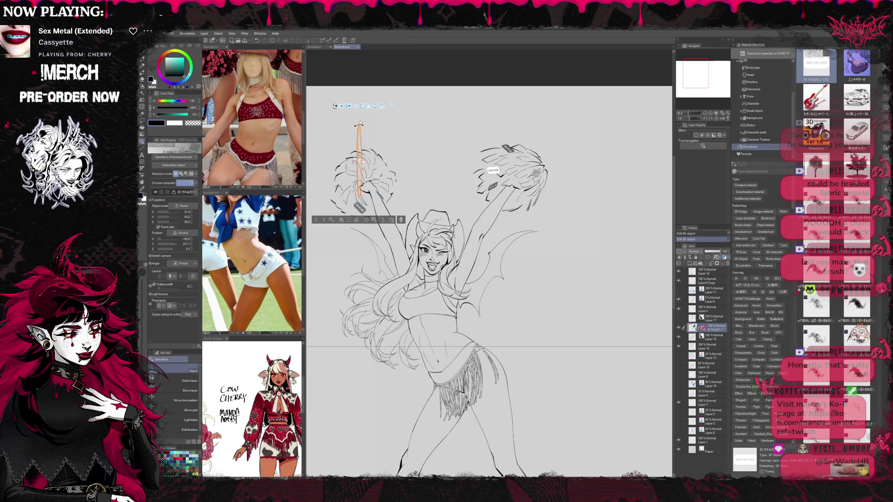
mouse_move(358, 160)
left_mouse_down()
mouse_move(412, 177)
mouse_move(404, 176)
left_mouse_up()
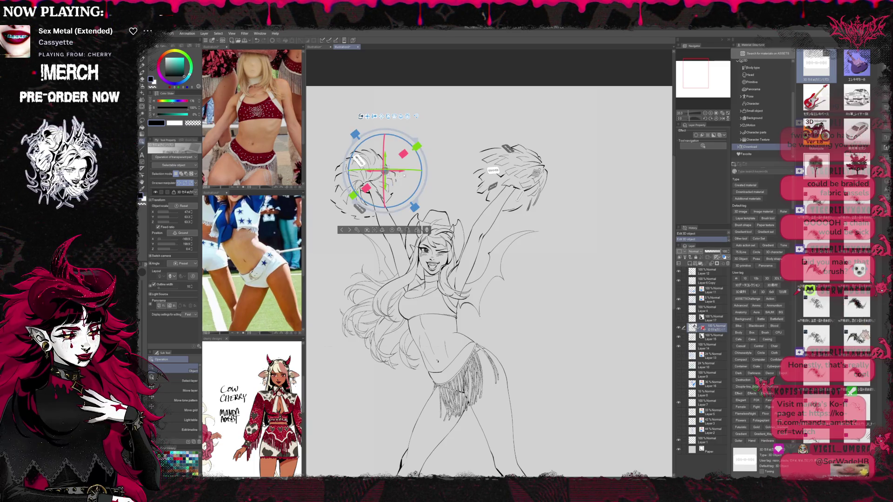
left_click(389, 116)
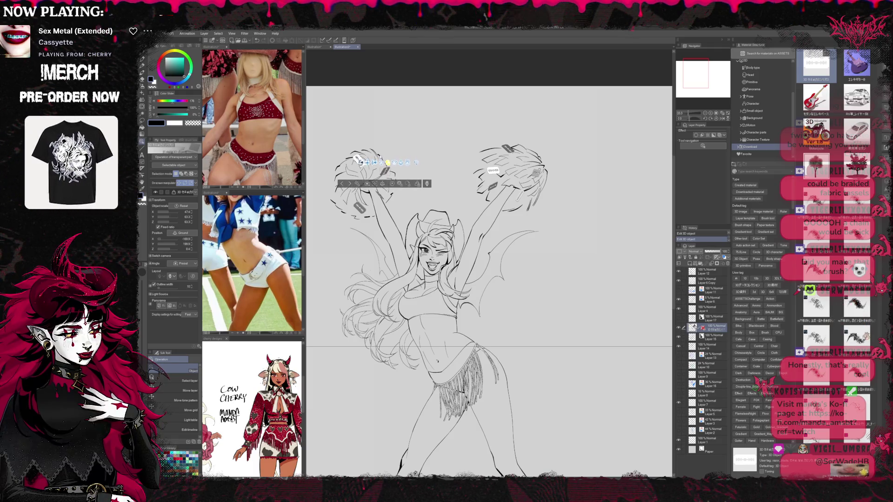
left_click(399, 178)
left_click_drag(384, 172, 386, 205)
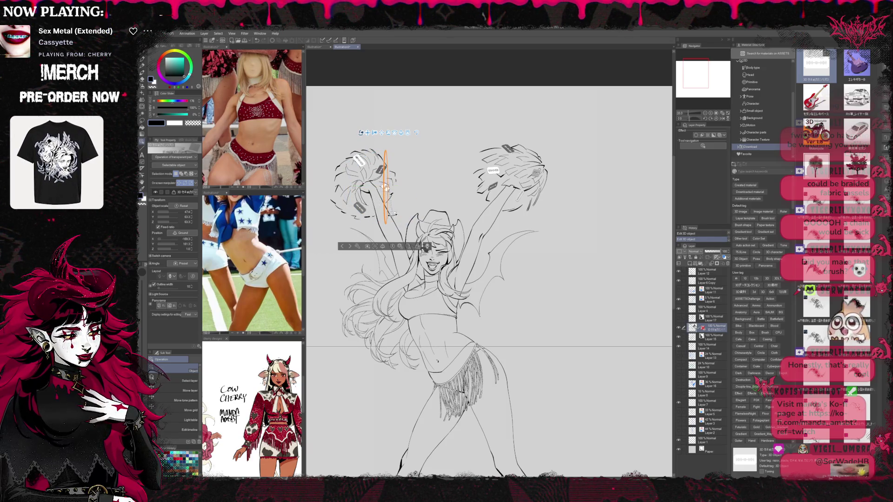
Rotate the left pom-pom further and redirect the 3D light shading it
left_click(404, 206)
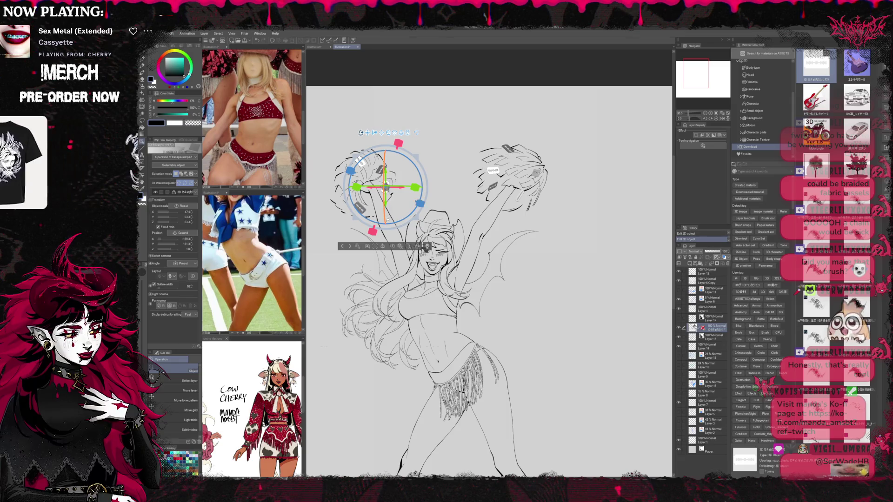
mouse_move(420, 204)
left_mouse_down()
mouse_move(438, 198)
mouse_move(389, 194)
mouse_move(366, 220)
mouse_move(348, 203)
mouse_move(376, 226)
left_mouse_up()
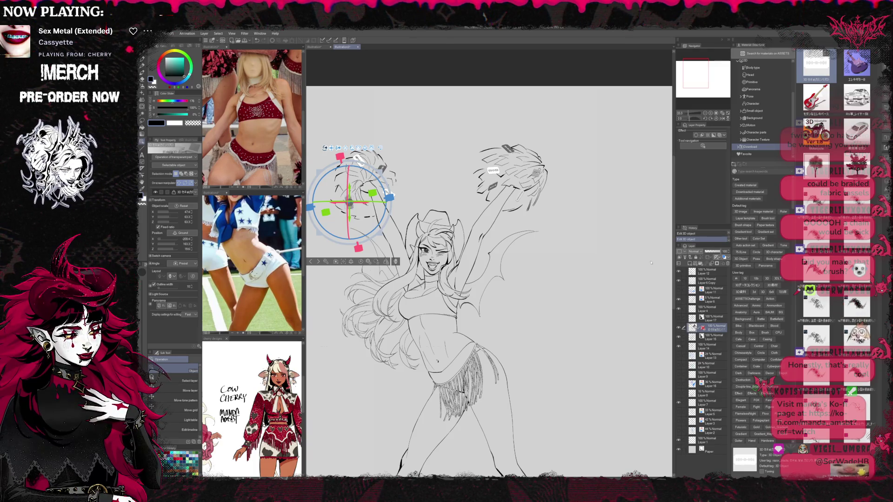
left_click_drag(517, 199, 519, 197)
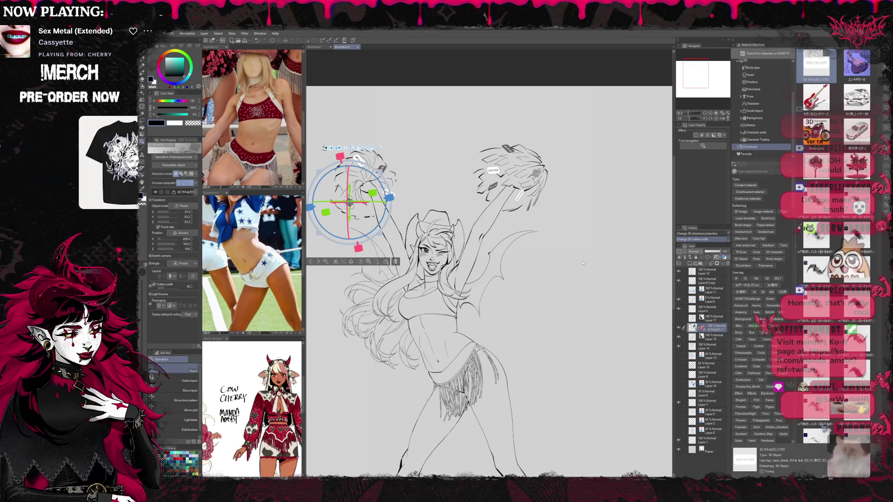
left_click(512, 172)
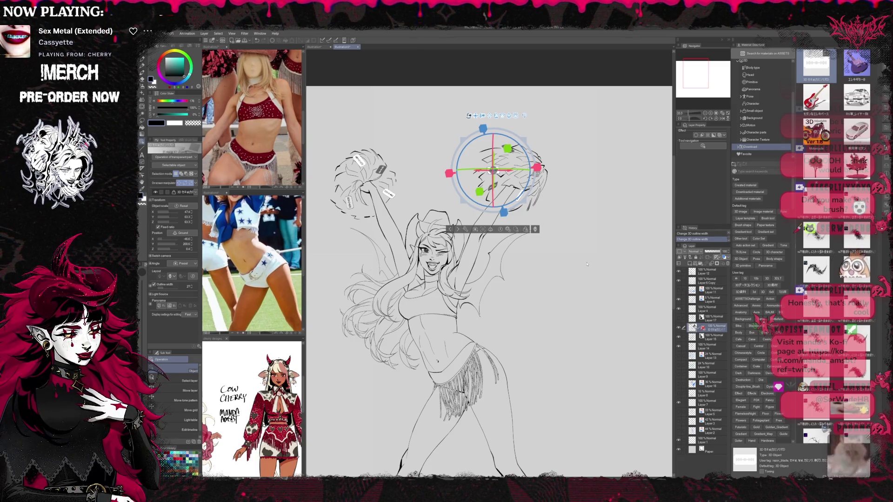
Undo the recent pom-pom rotations and moves, back to the left pom-pom's earlier placement
key("ctrl+z")
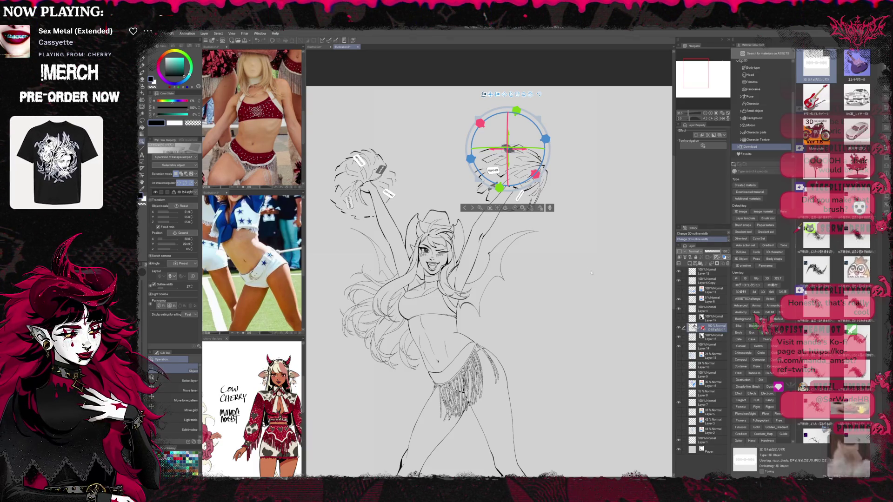
key("ctrl+z")
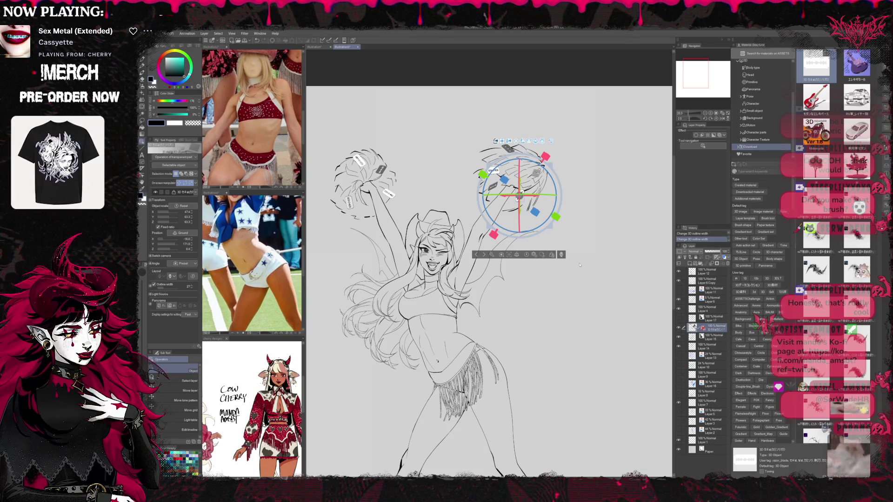
key("ctrl+z")
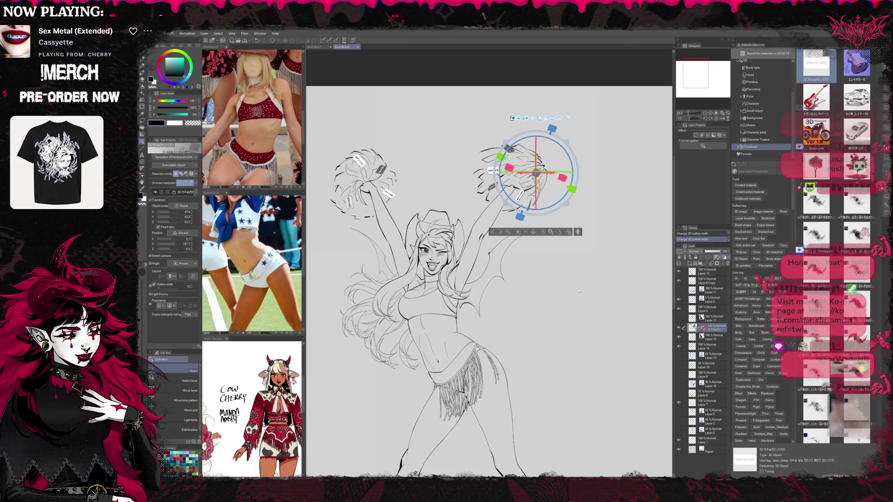
key("ctrl+y")
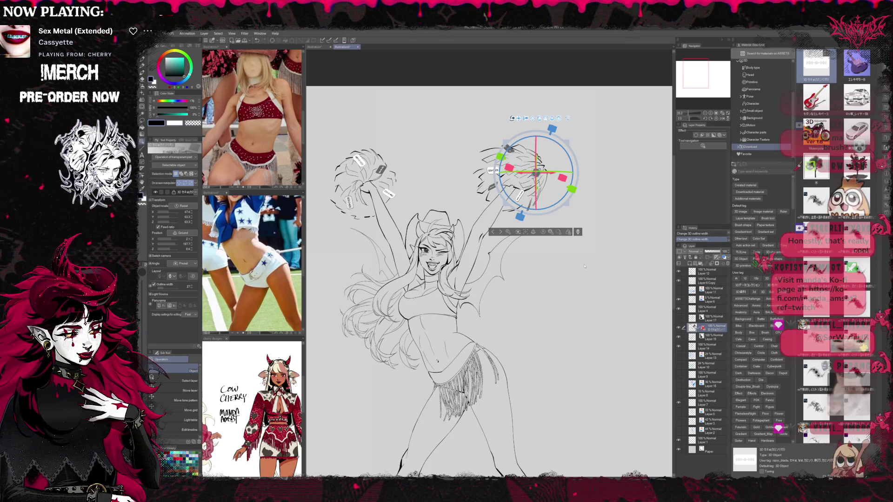
key("ctrl+z")
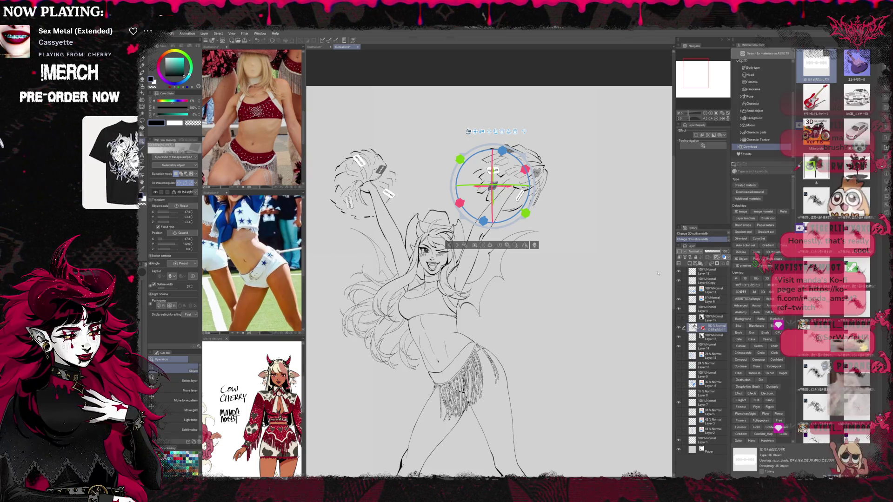
key("ctrl+z")
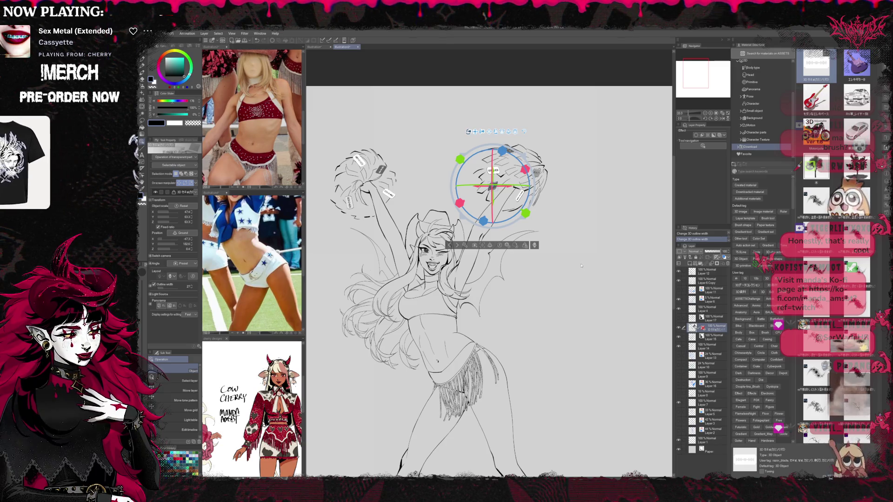
key("ctrl+z")
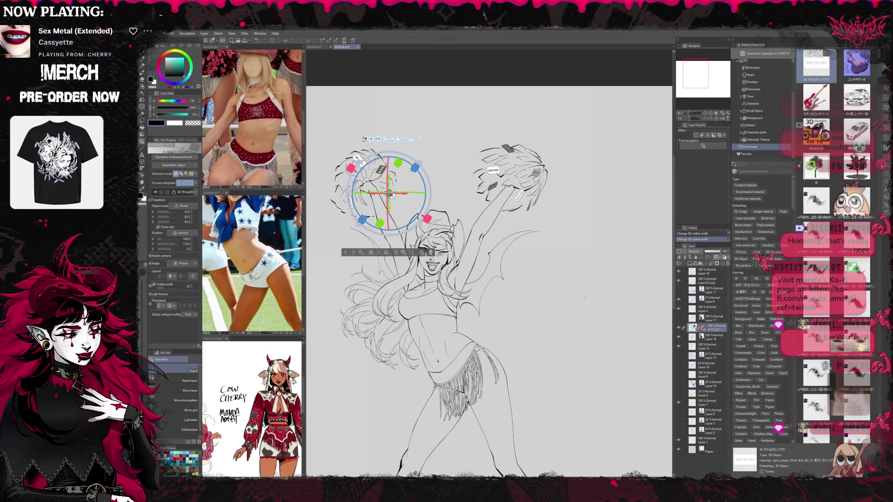
Reposition the left pom-pom over its sketch, undoing the final resize
left_click_drag(641, 314, 583, 296)
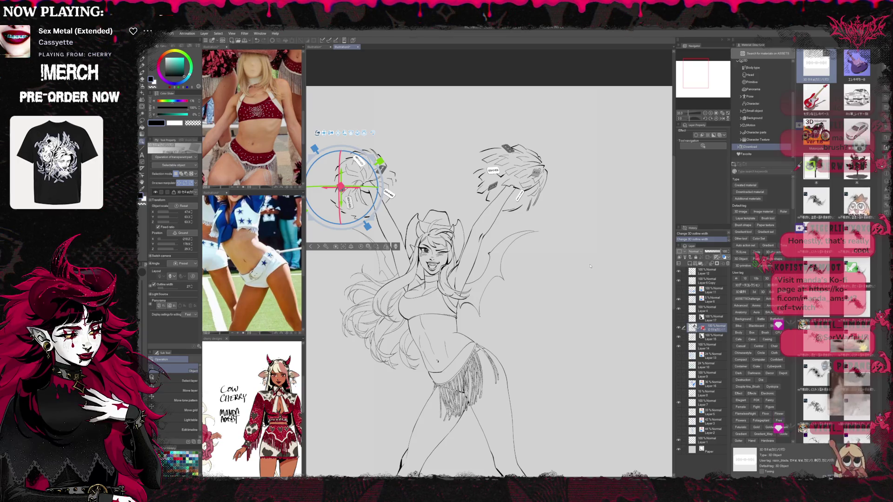
left_click_drag(598, 298, 603, 319)
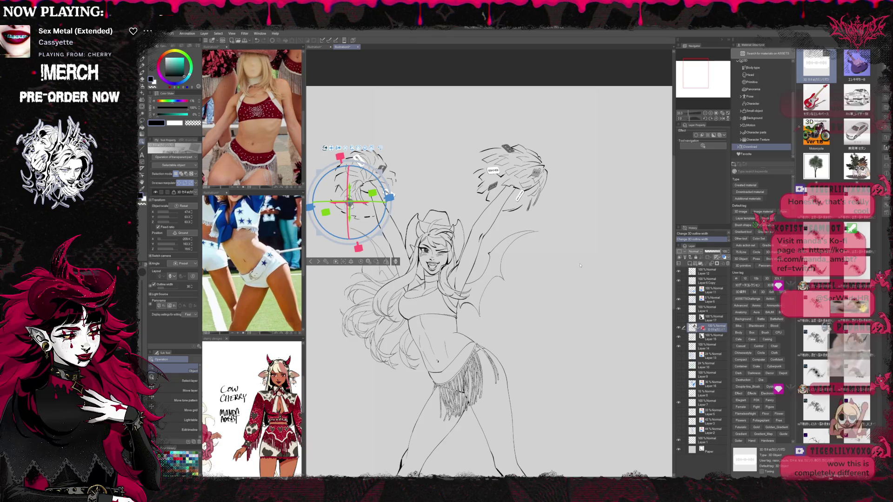
left_click_drag(580, 265, 577, 291)
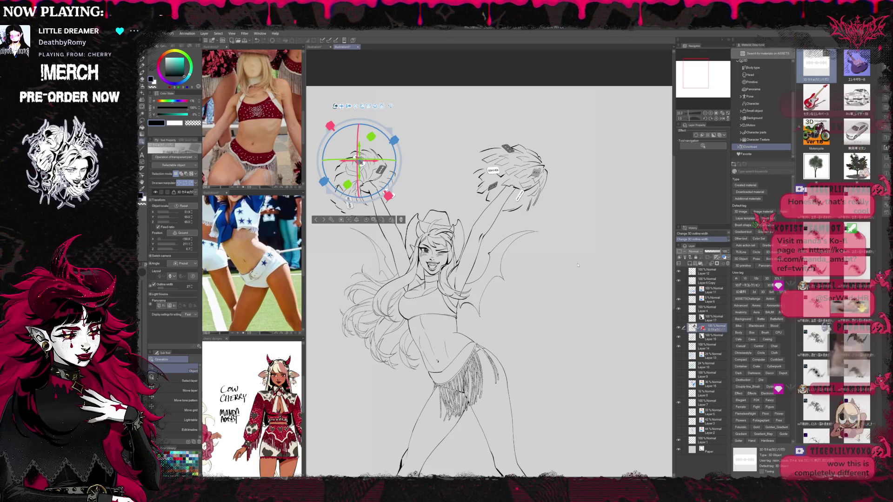
key("ctrl+z")
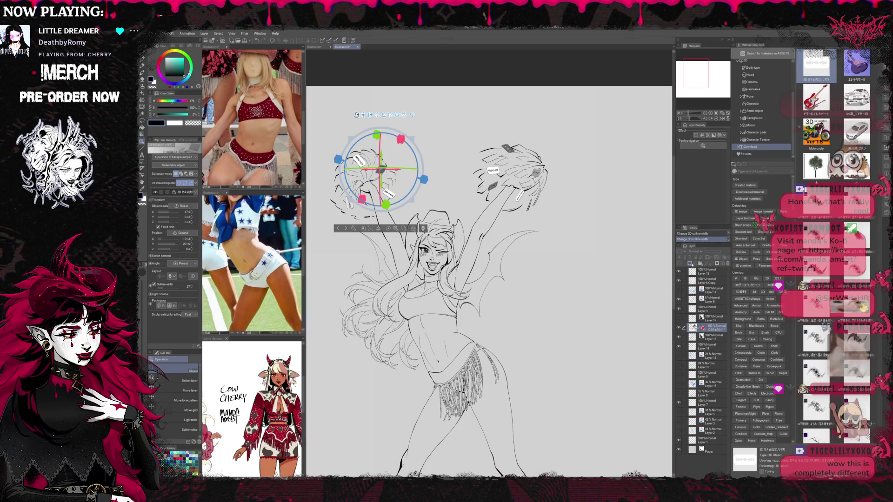
Duplicate the 3D layer as a backup and rasterize it with Ctrl+Shift+R
key("ctrl+c")
key("ctrl+v")
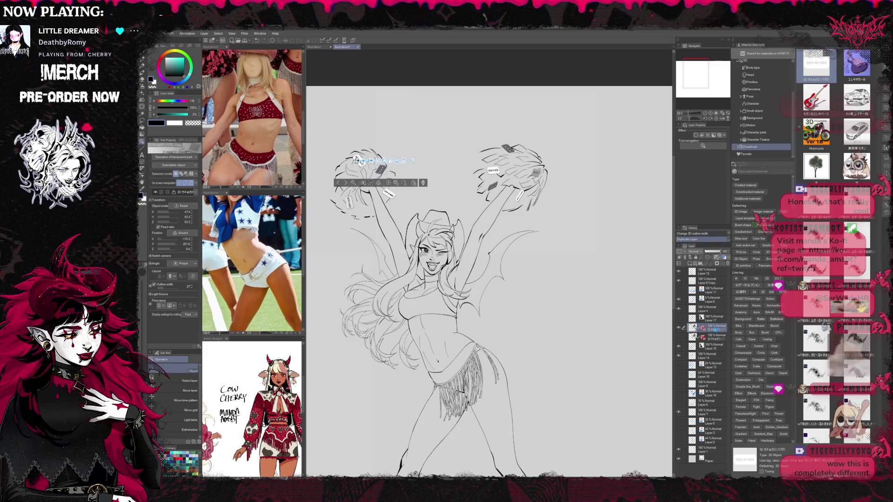
key("ctrl+shift+r")
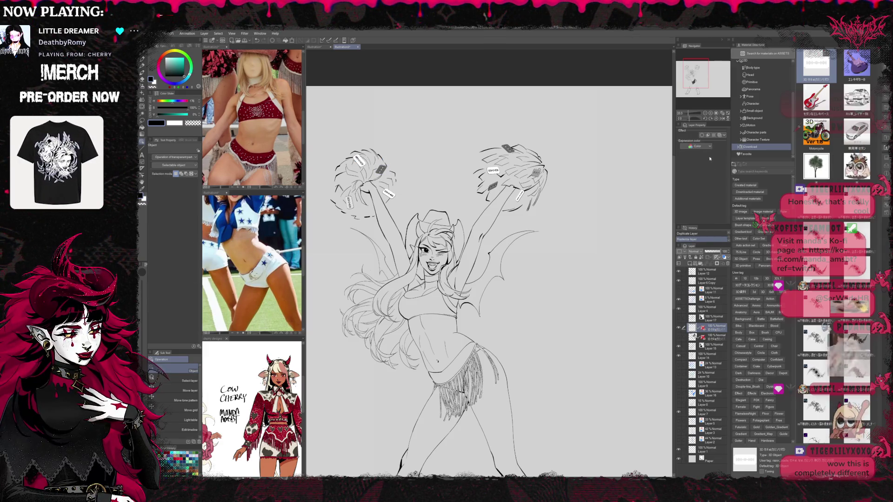
Set the rasterized pom-pom layer to Monochrome with blue layer colour and add a new raster layer
left_click(701, 169)
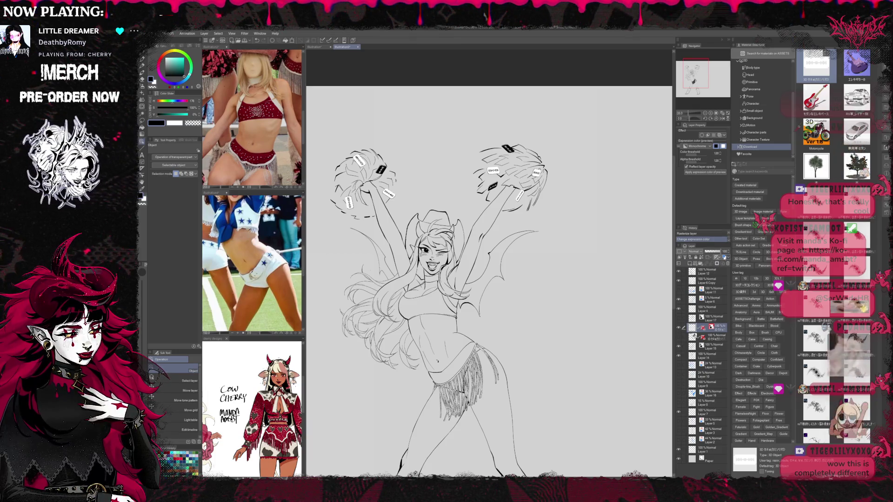
left_click(724, 257)
left_click(690, 263)
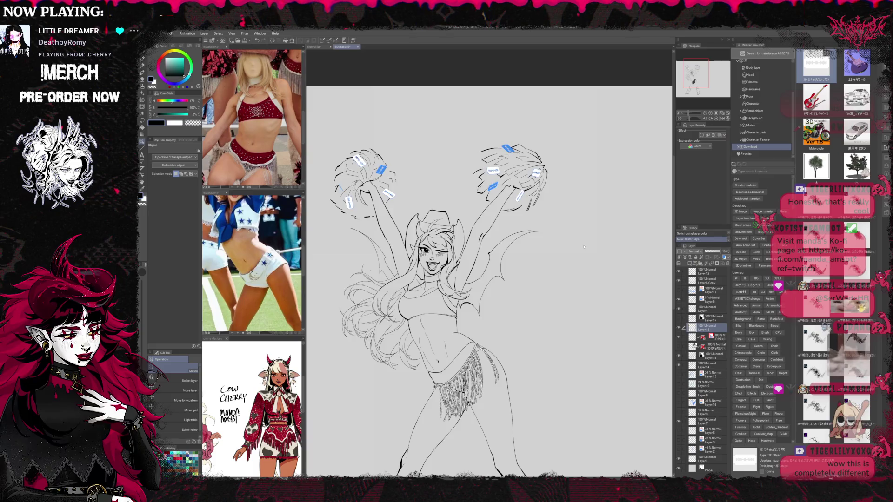
scroll(588, 253, "up", 1)
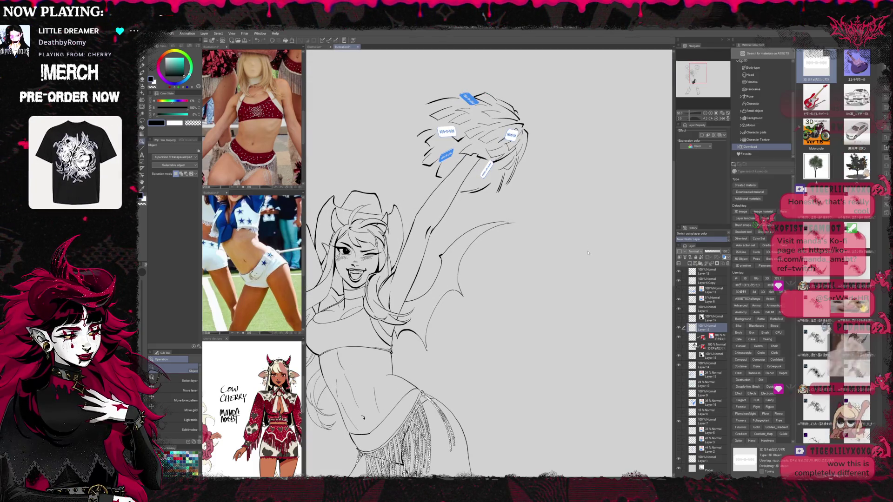
scroll(588, 253, "up", 3)
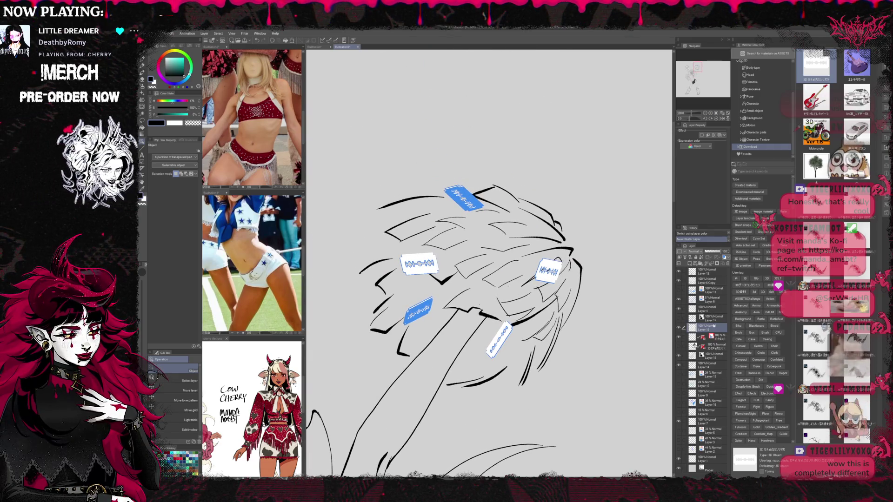
left_click(716, 264)
Add a layer mask, switch to the eraser, and test erasing over the lower-left razor sticker
left_click(717, 263)
key("e")
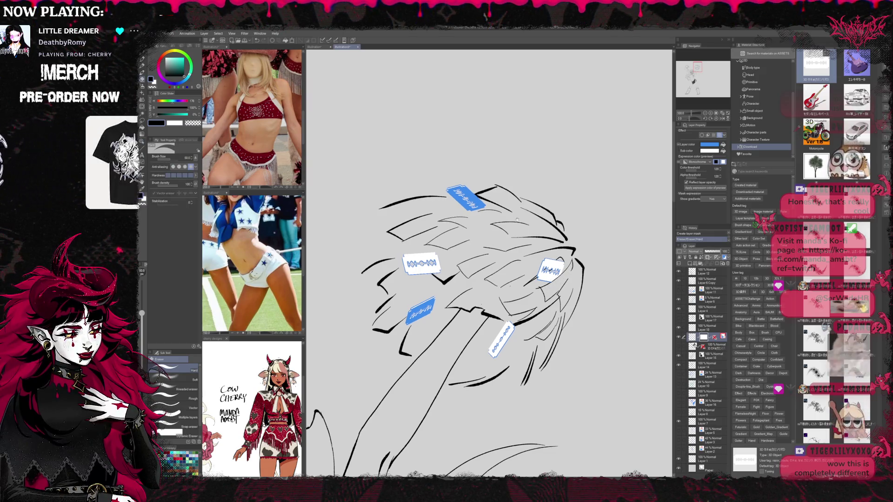
left_click_drag(465, 279, 490, 276)
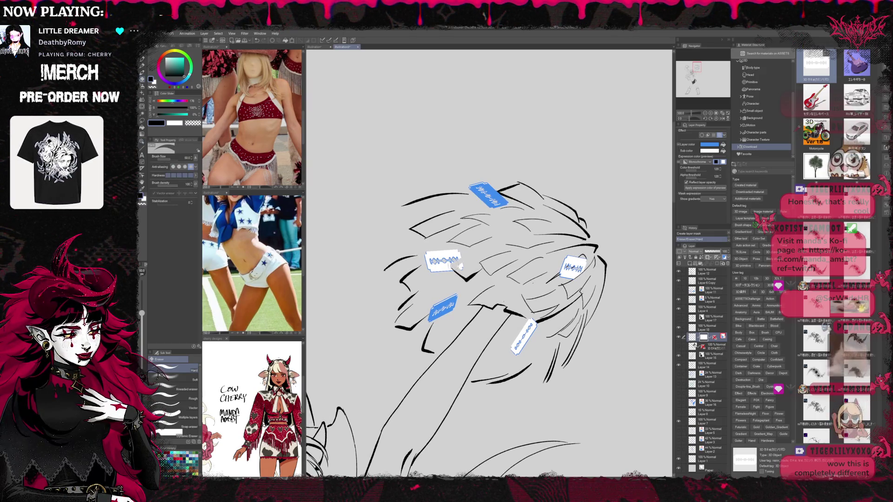
left_click_drag(567, 287, 557, 278)
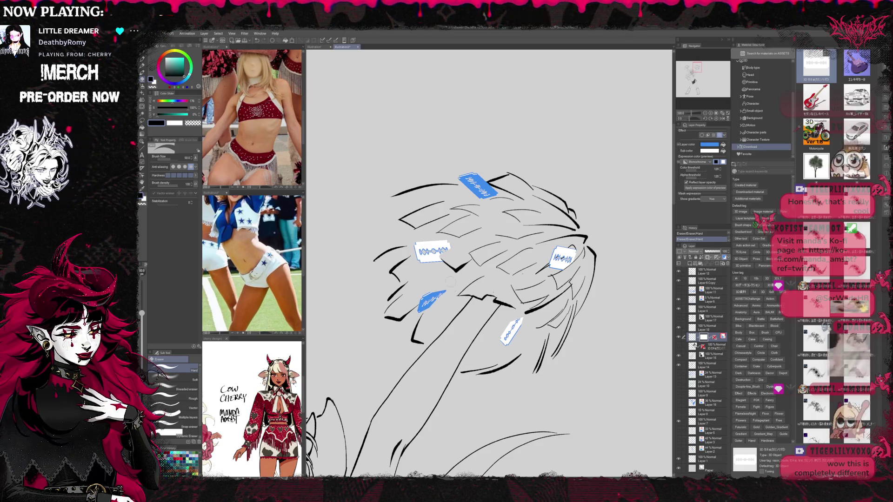
key("ctrl+z")
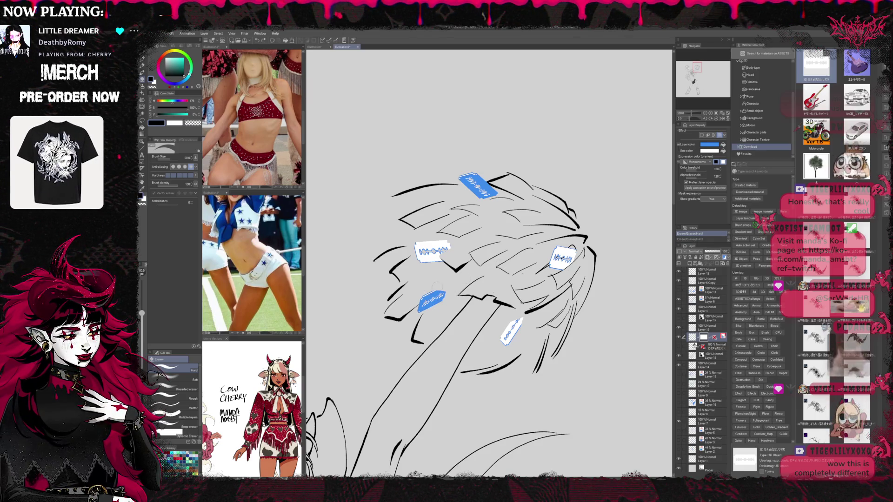
key("ctrl+y")
key("ctrl+z")
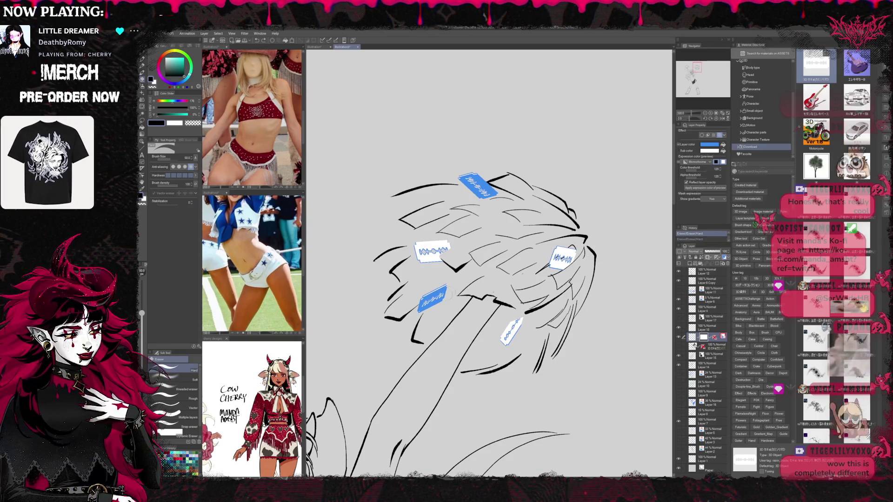
Compare the eraser strokes, rotate the canvas, and erase stray lines over the other razor sticker
left_click_drag(488, 260, 506, 265)
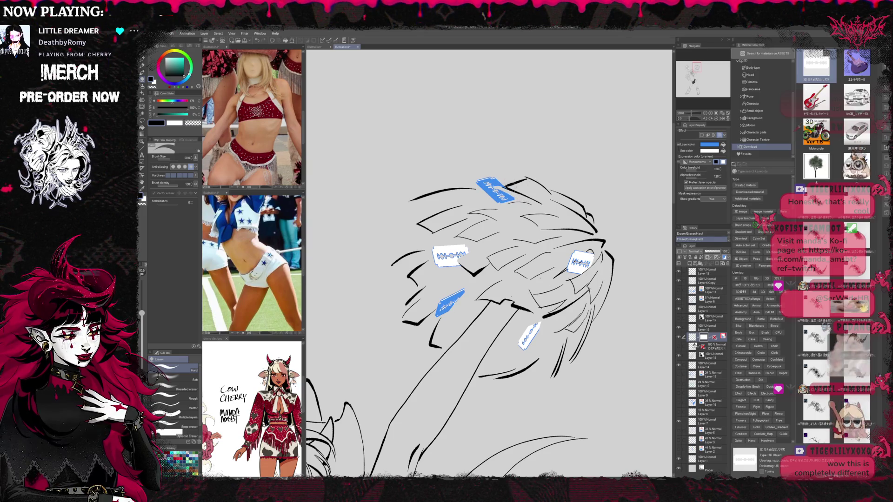
key("ctrl+z")
key("ctrl+y")
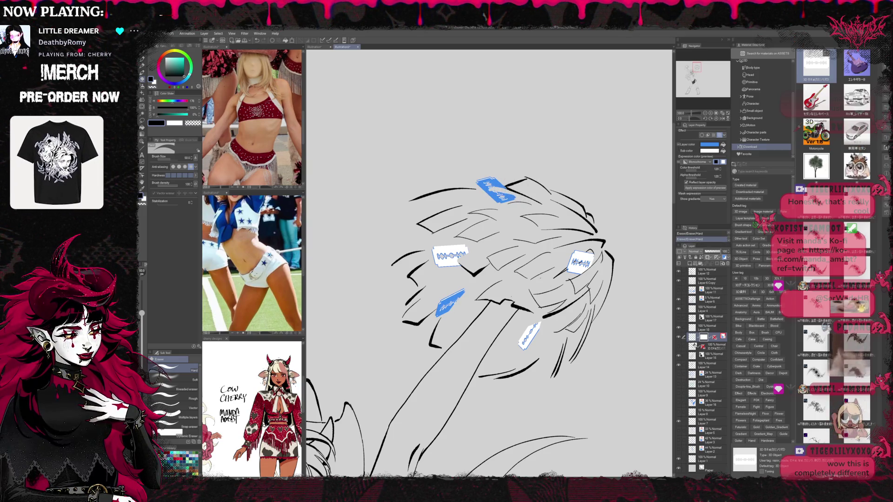
key("ctrl+z")
key("ctrl+y")
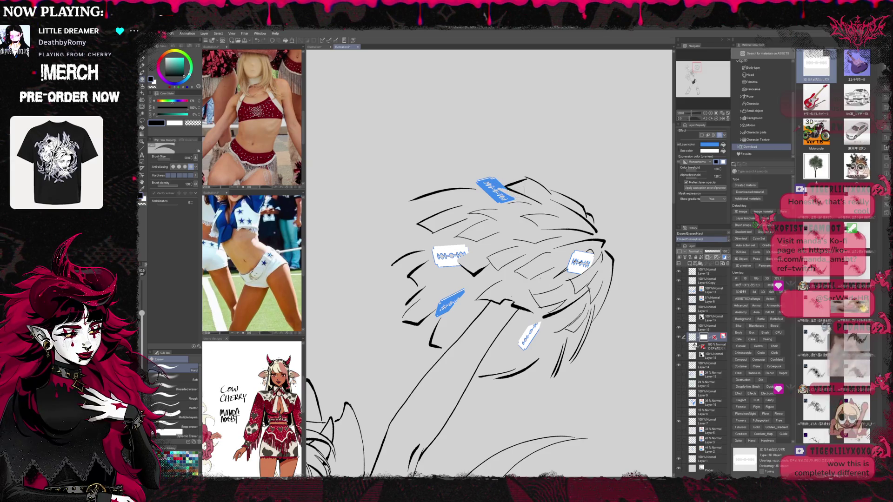
key("ctrl+z")
key("ctrl+y")
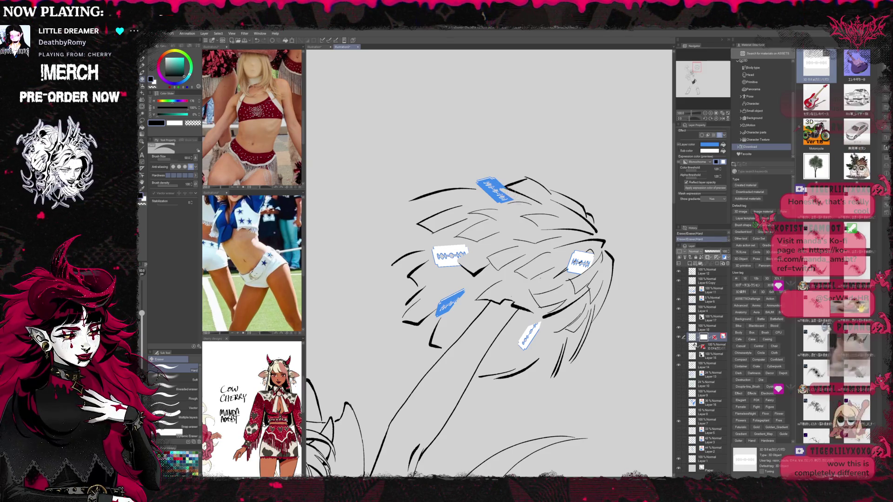
left_click_drag(510, 297, 500, 273)
left_click_drag(461, 298, 492, 279)
key("ctrl+z")
key("ctrl+y")
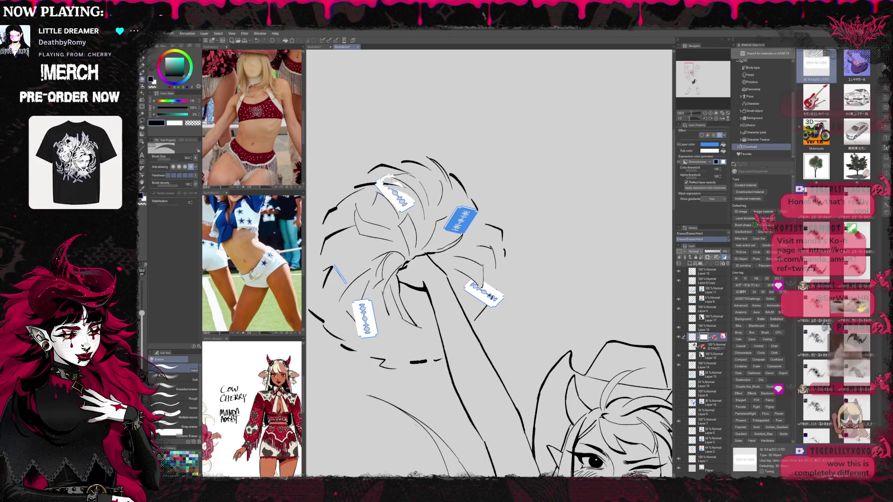
Erase the top-left part of the upper blue razor blade, checking it with undo and redo
left_click_drag(388, 184, 414, 185)
key("ctrl+z")
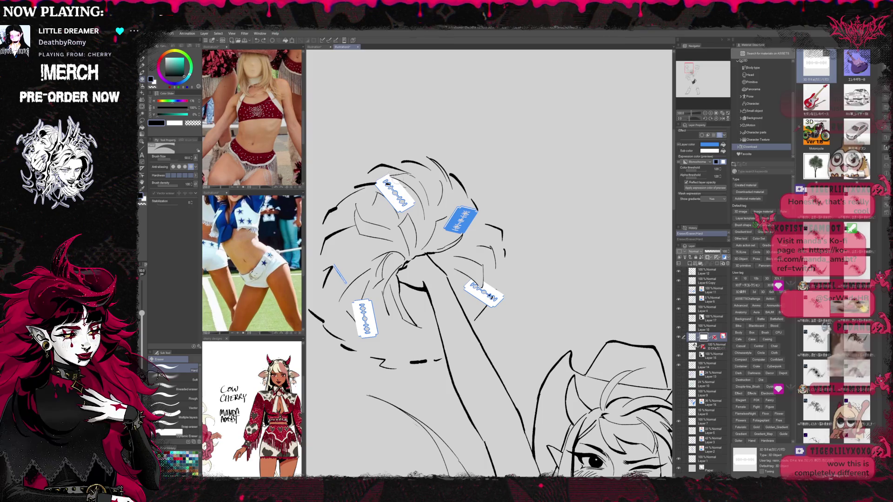
key("ctrl+y")
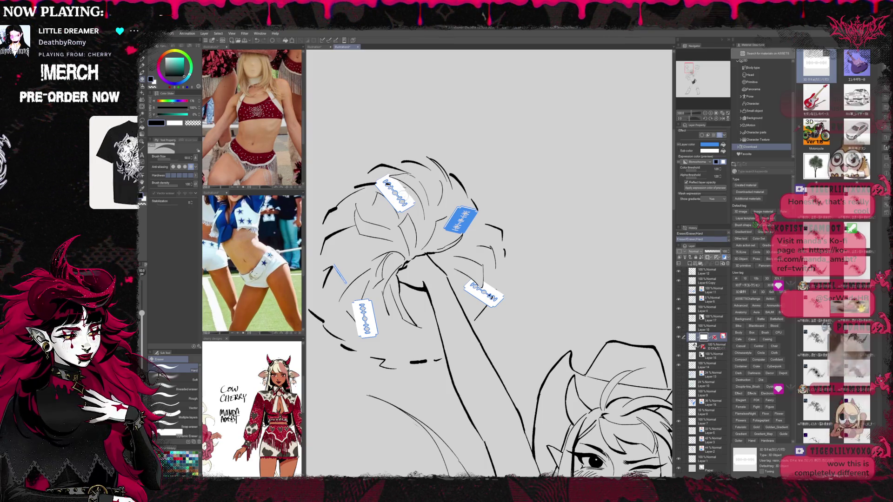
key("ctrl+z")
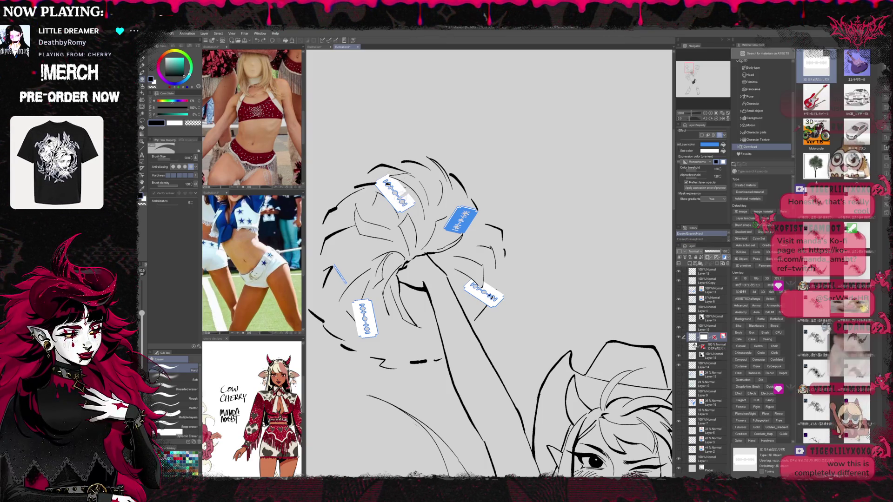
key("ctrl+y")
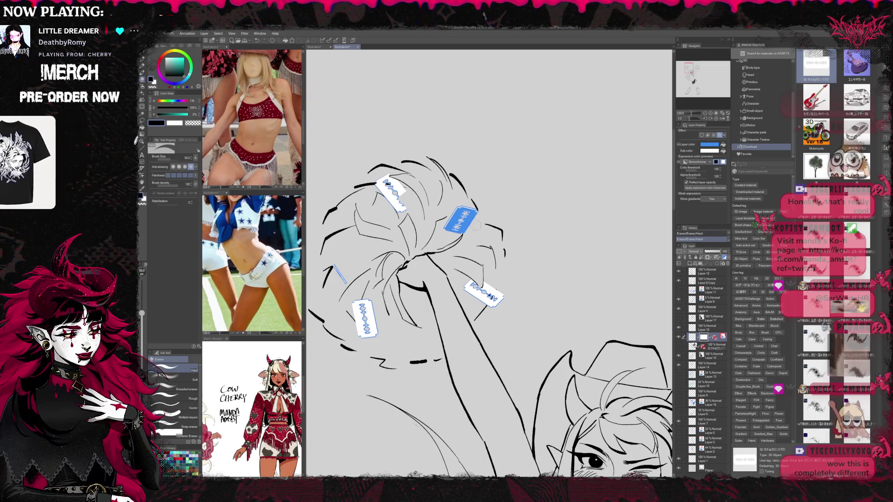
key("ctrl+z")
Erase the left edges of the blue and lower-left razor blades
left_click_drag(446, 232, 447, 217)
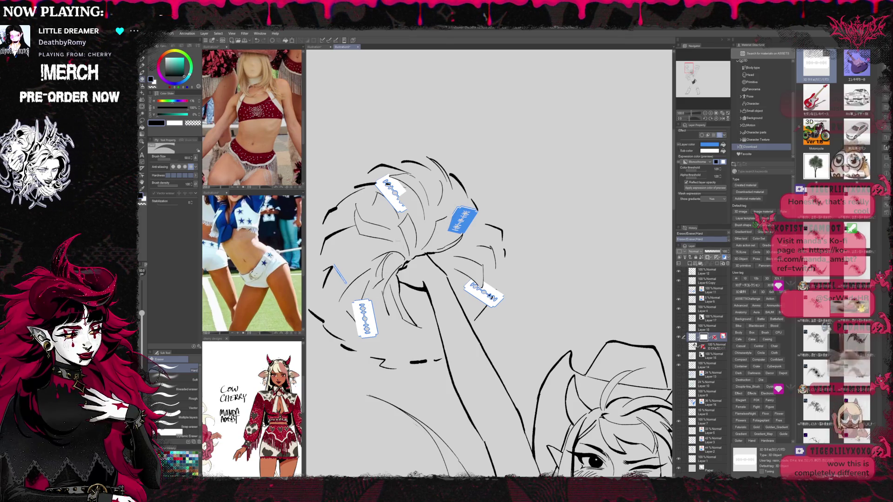
mouse_move(358, 326)
left_mouse_down()
mouse_move(360, 299)
mouse_move(339, 271)
left_mouse_up()
left_click_drag(470, 238, 487, 234)
key("p")
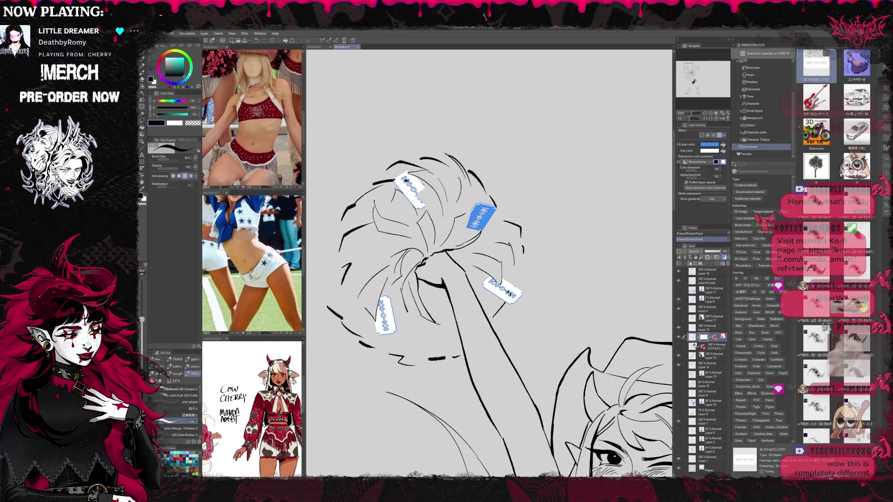
On a new raster layer, ink a short pen line beside the blue card
left_click(690, 264)
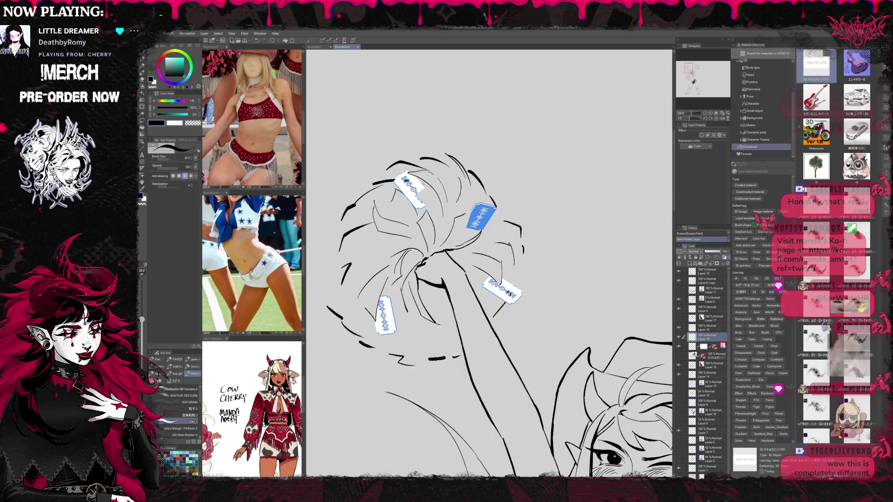
left_click(462, 483)
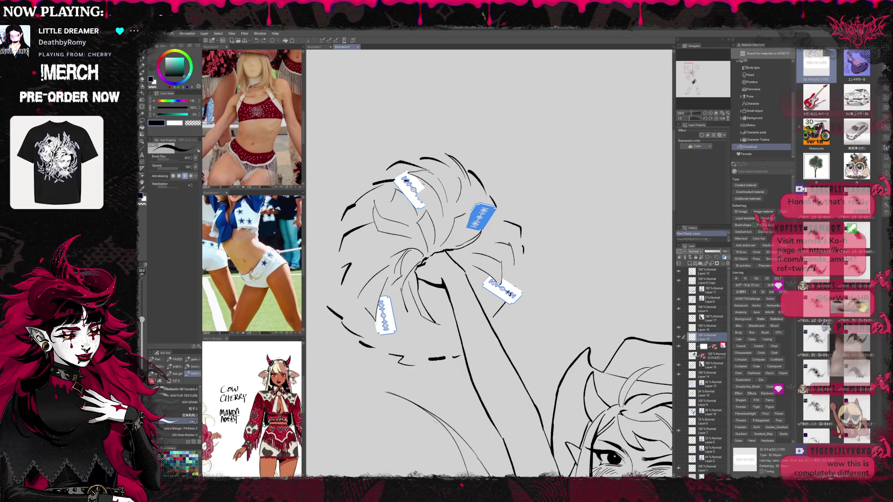
left_click_drag(488, 279, 470, 282)
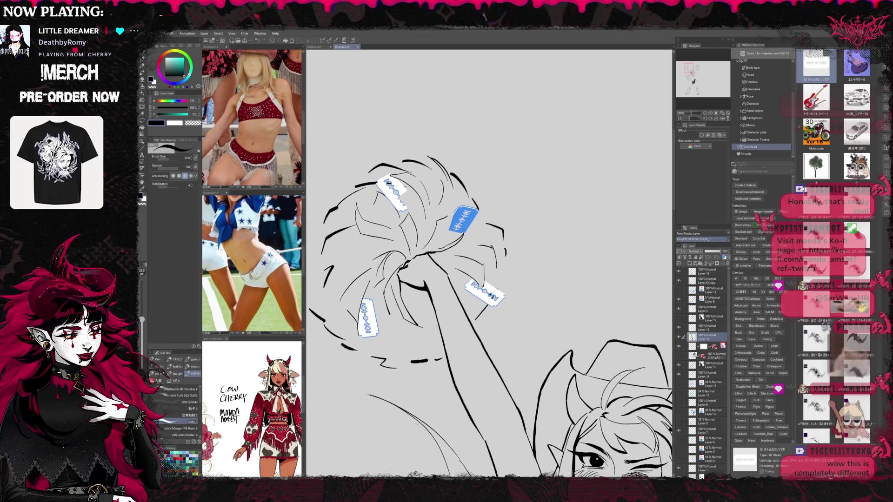
left_click_drag(453, 216, 444, 237)
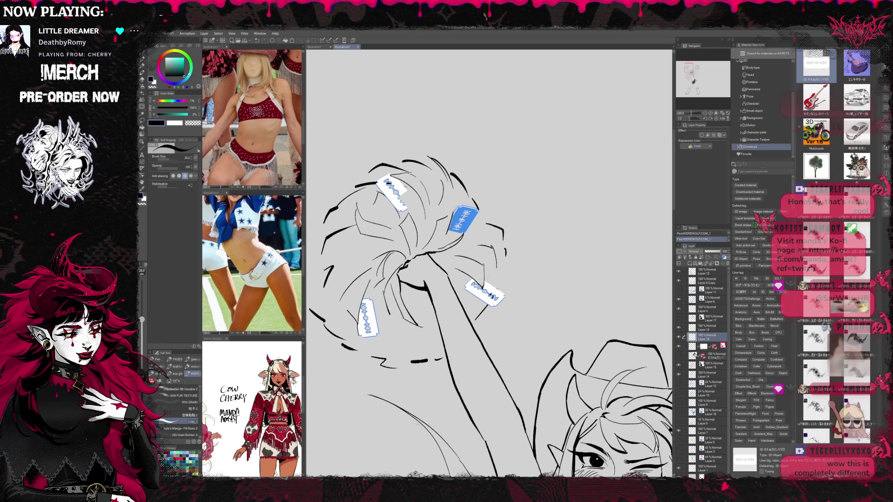
key("ctrl+z")
key("ctrl+y")
key("ctrl+z")
key("ctrl+y")
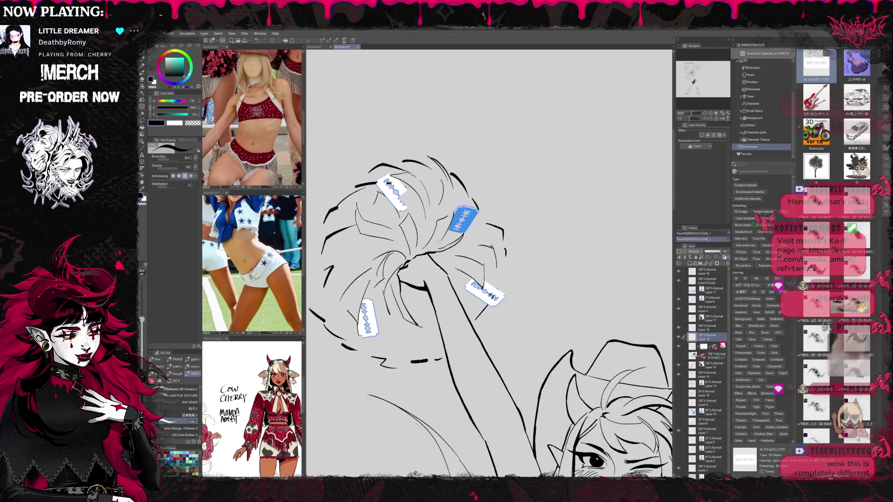
key("ctrl+z")
key("ctrl+y")
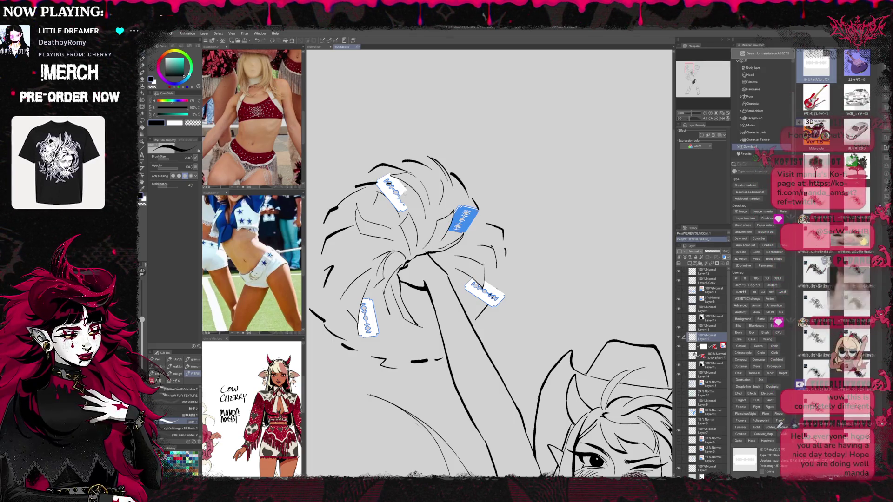
Draw detail lines across the top-left card, then zoom out toward the whole figure
left_click_drag(400, 189, 404, 209)
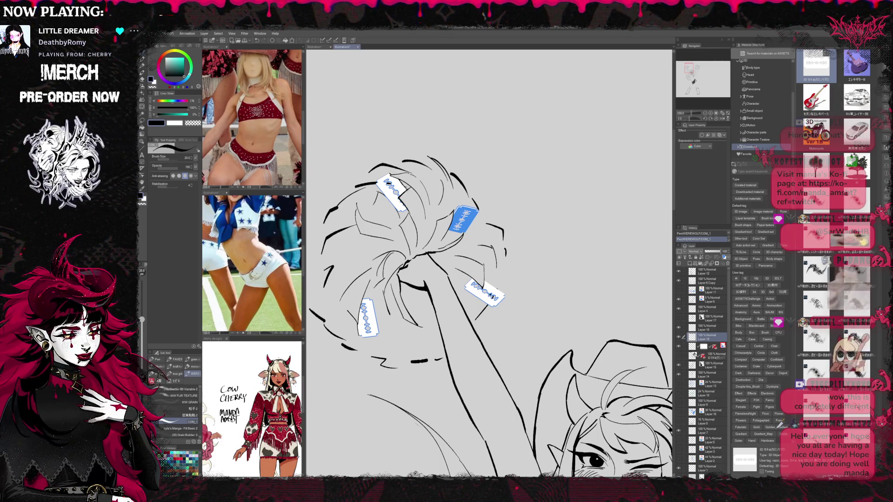
scroll(488, 307, "down", 1)
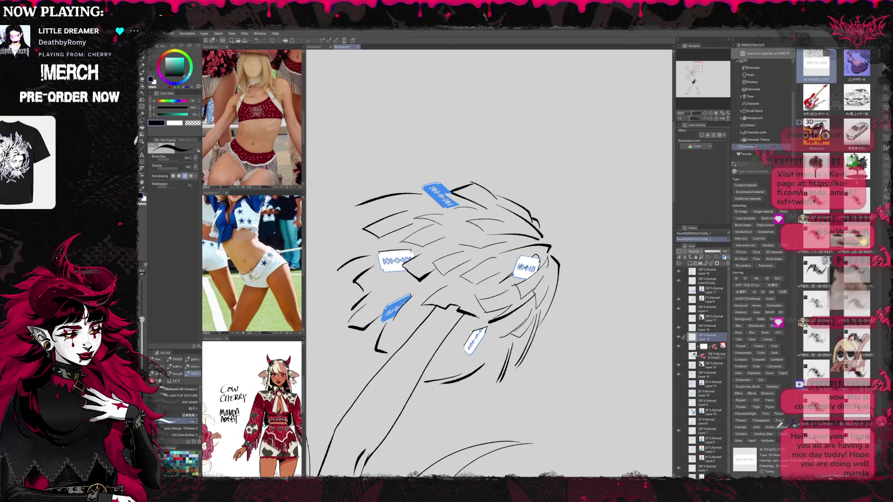
left_click_drag(452, 233, 468, 252)
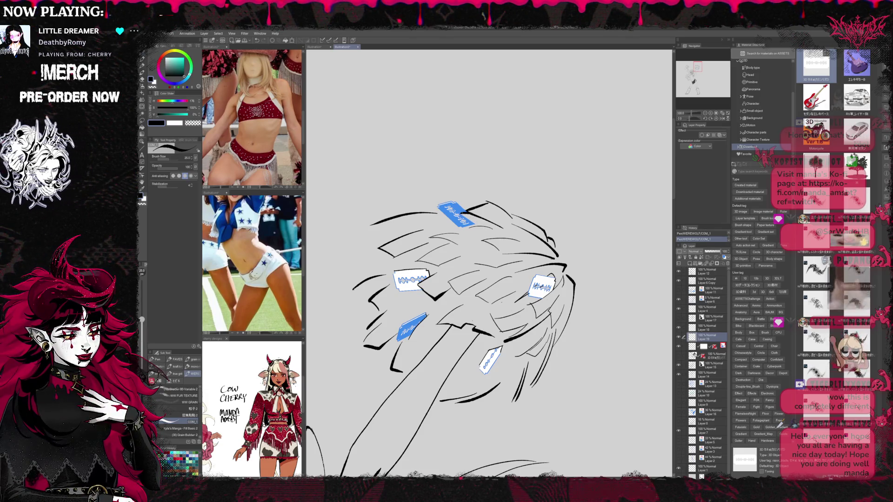
left_click_drag(590, 244, 578, 221)
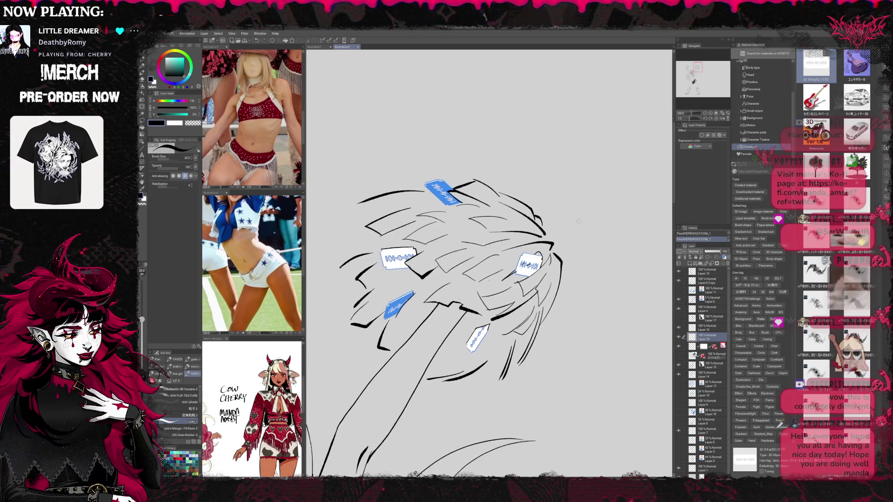
left_click(705, 114)
left_click(705, 114)
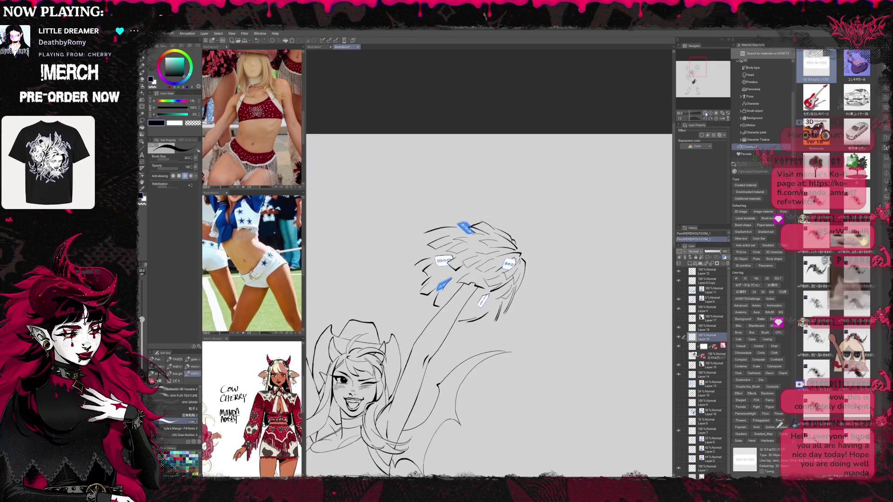
Select the sticker layer below Layer 19 and show it in monochrome Layer Color
left_click(706, 114)
left_click(705, 113)
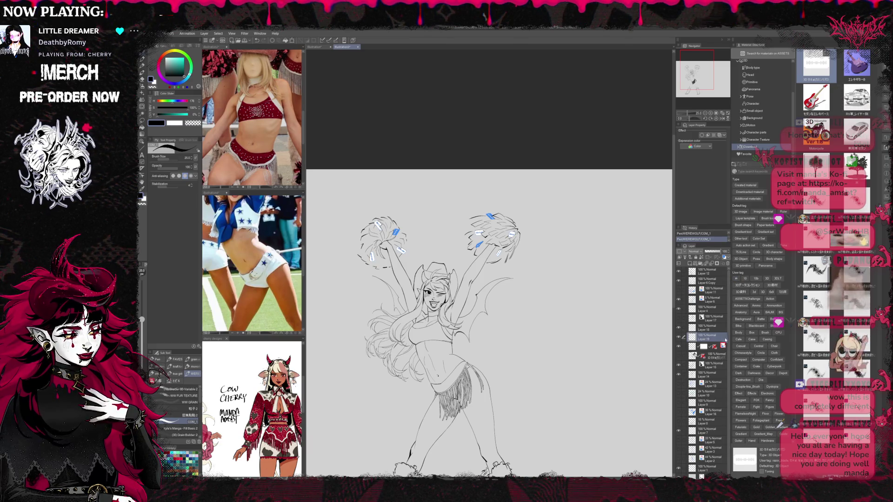
left_click(704, 347)
left_click(724, 257)
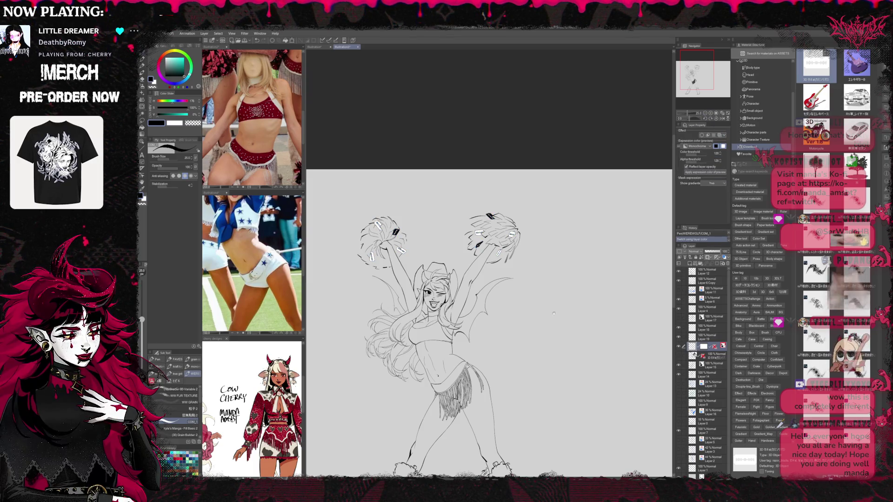
scroll(553, 313, "down", 3)
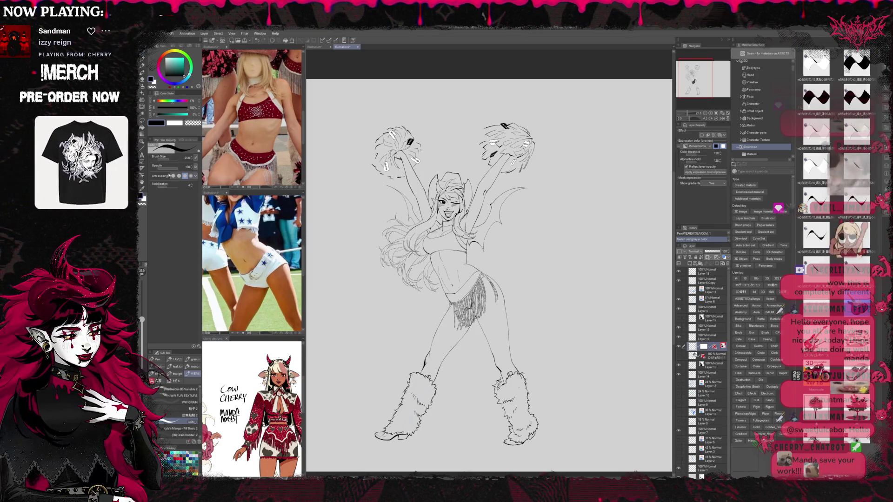
Open the Decoration tool's Downloads brush group
left_click(142, 94)
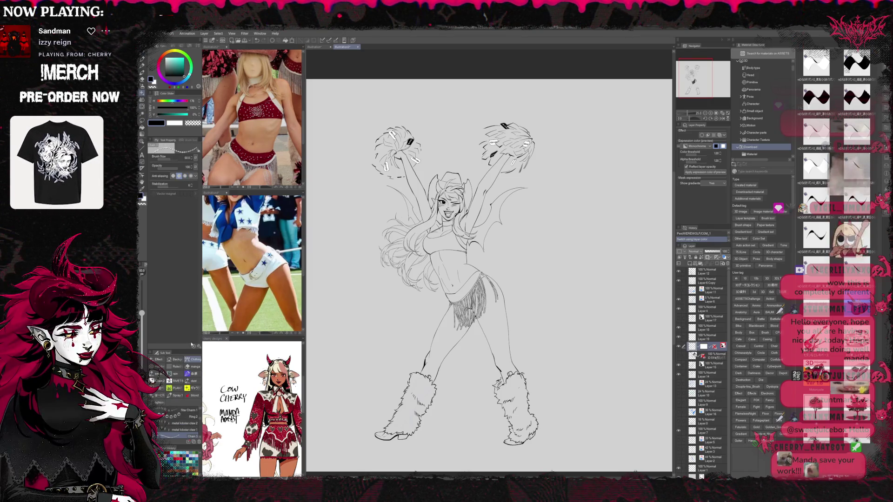
left_click(176, 367)
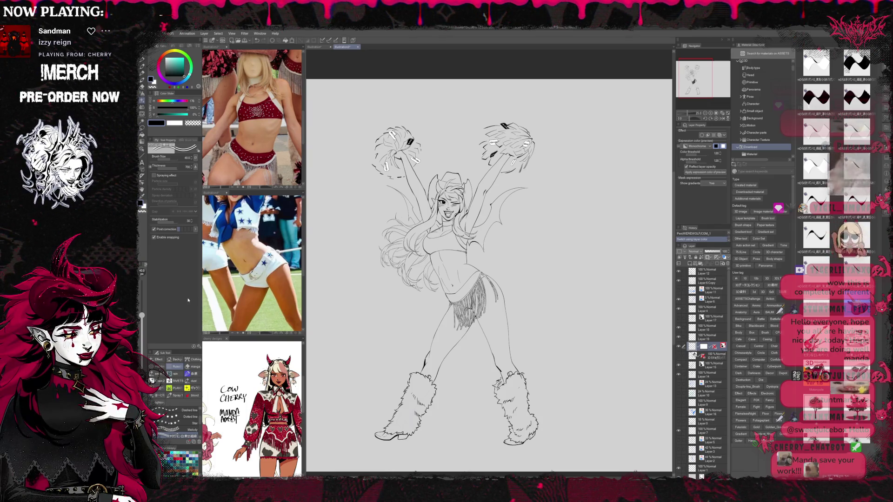
key("b")
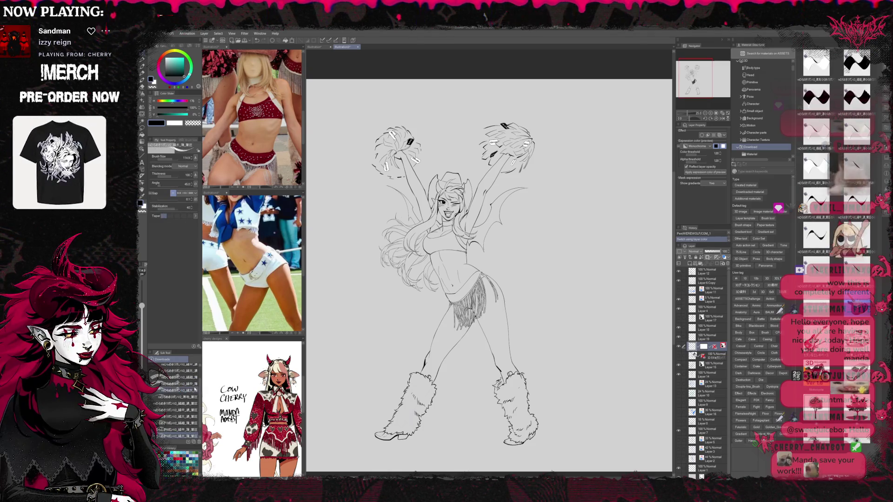
scroll(193, 395, "down", 2)
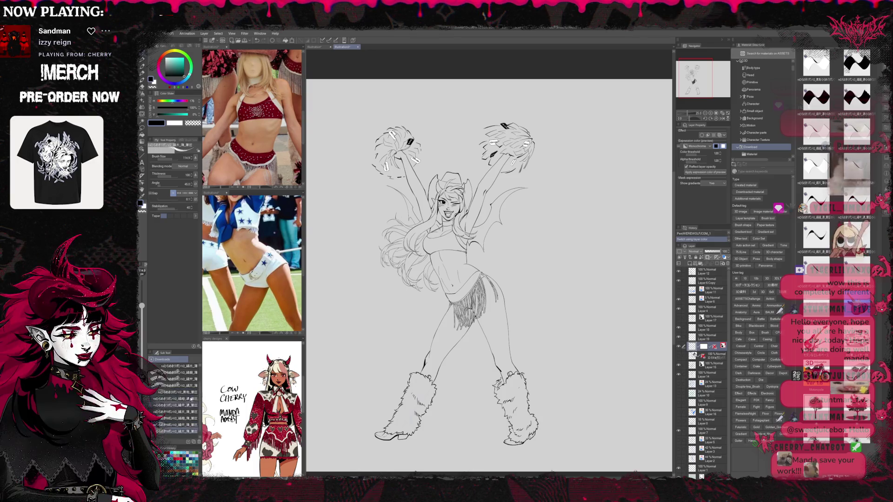
Choose the first downloaded brush and try a test stroke beside the figure, then undo it
left_click(179, 367)
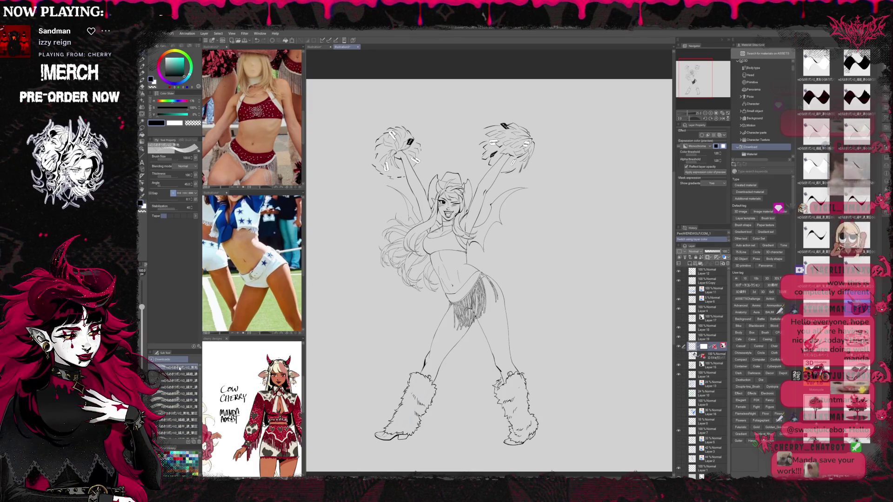
mouse_move(504, 251)
left_mouse_down()
mouse_move(544, 268)
mouse_move(549, 307)
left_mouse_up()
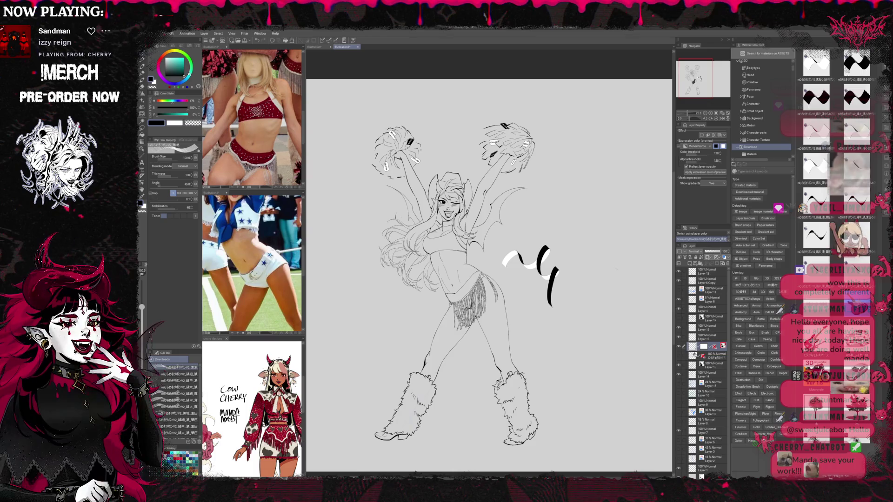
key("ctrl+z")
key("ctrl+z")
key("ctrl+z")
scroll(600, 320, "up", 5)
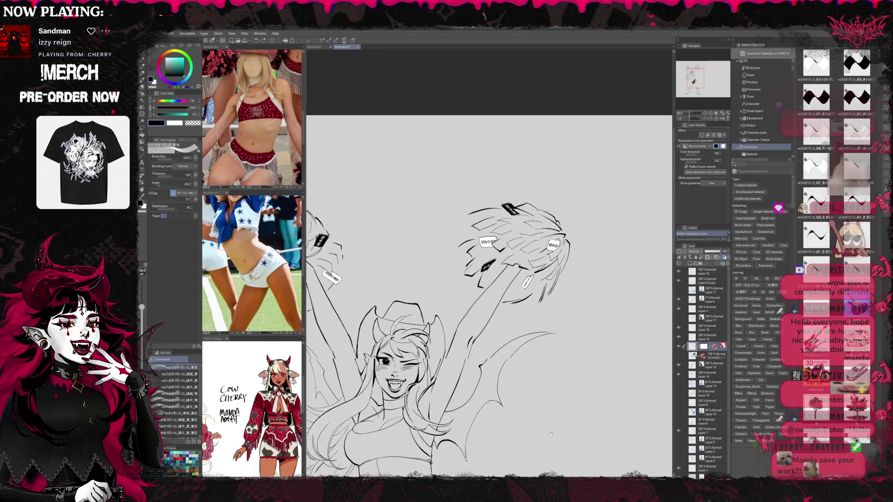
On a new layer, draw a ribbon strand on the right pom-pom with a black border effect
key("ctrl+shift+n")
mouse_move(551, 265)
left_mouse_down()
mouse_move(589, 254)
mouse_move(584, 305)
left_mouse_up()
key("ctrl+z")
left_click_drag(625, 285, 544, 338)
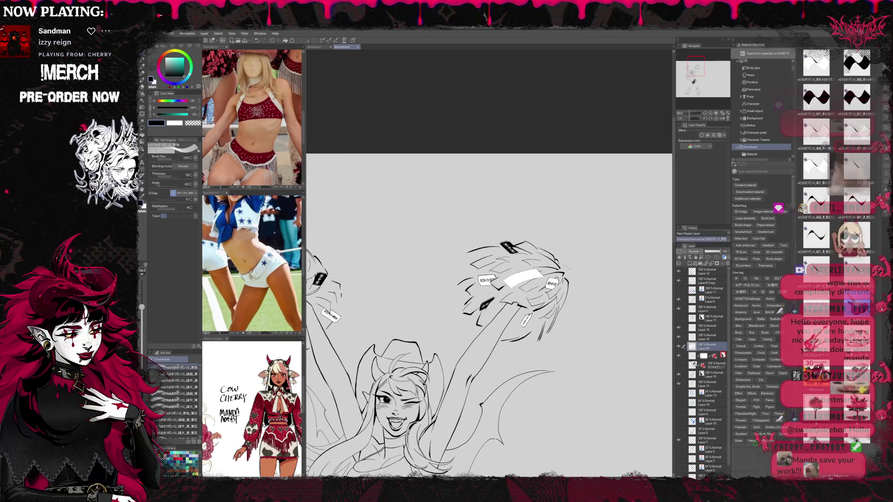
left_click_drag(504, 279, 545, 270)
key("ctrl+z")
key("ctrl+z")
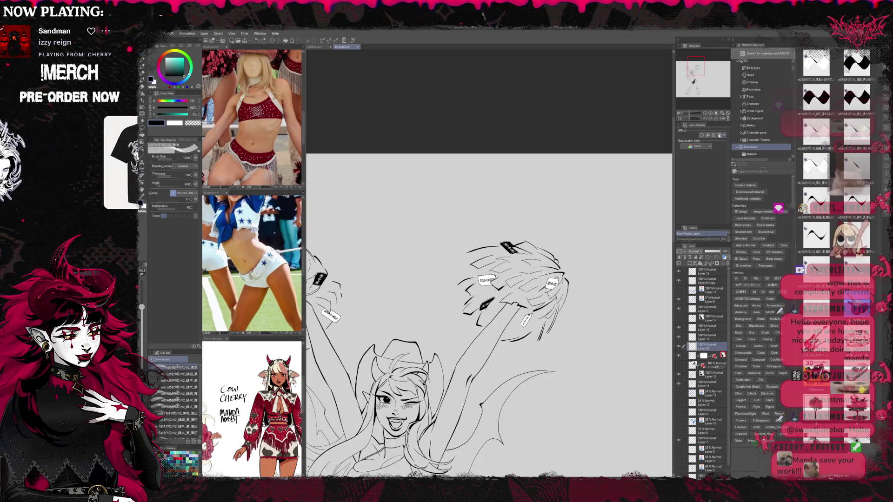
left_click(704, 135)
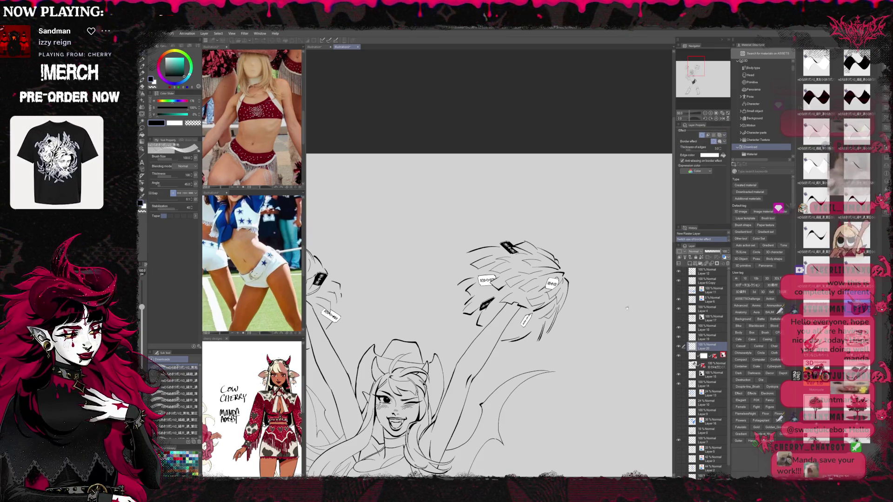
left_click(709, 155)
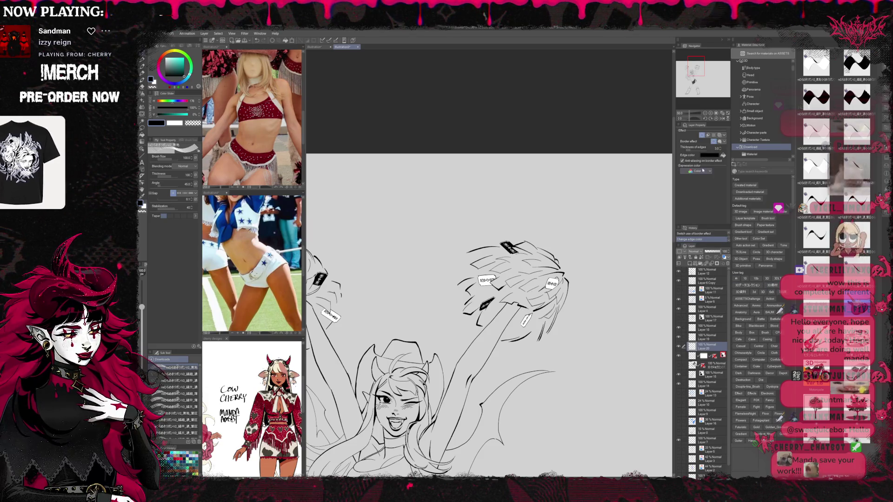
left_click(163, 69)
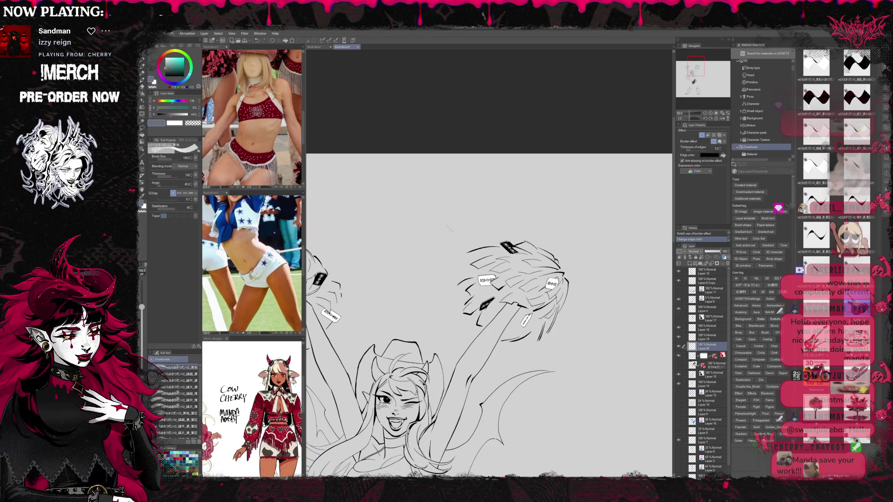
mouse_move(516, 275)
left_mouse_down()
mouse_move(551, 270)
mouse_move(519, 269)
mouse_move(542, 279)
left_mouse_up()
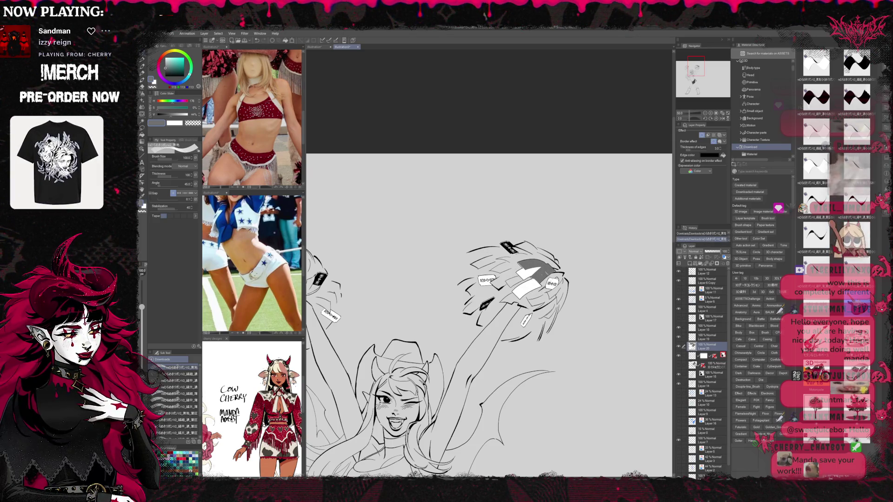
key("ctrl+z")
key("ctrl+z")
key("ctrl+z")
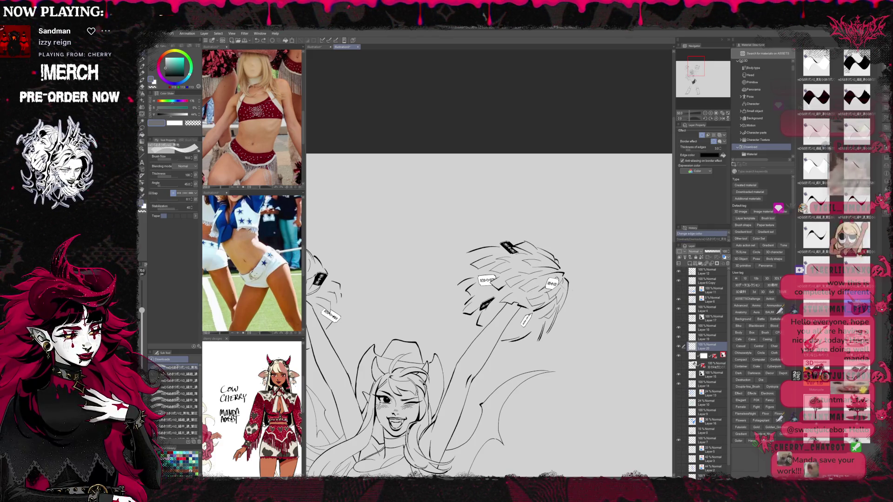
mouse_move(564, 281)
left_mouse_down()
mouse_move(548, 308)
mouse_move(558, 315)
left_mouse_up()
mouse_move(521, 273)
left_mouse_down()
mouse_move(494, 284)
mouse_move(479, 261)
left_mouse_up()
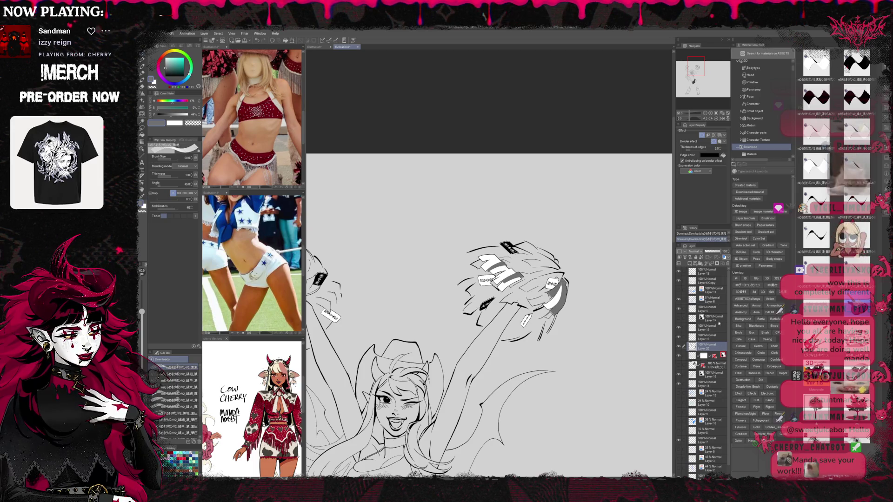
left_click_drag(707, 271, 707, 270)
mouse_move(530, 263)
left_mouse_down()
mouse_move(510, 270)
mouse_move(498, 262)
mouse_move(516, 277)
mouse_move(514, 287)
left_mouse_up()
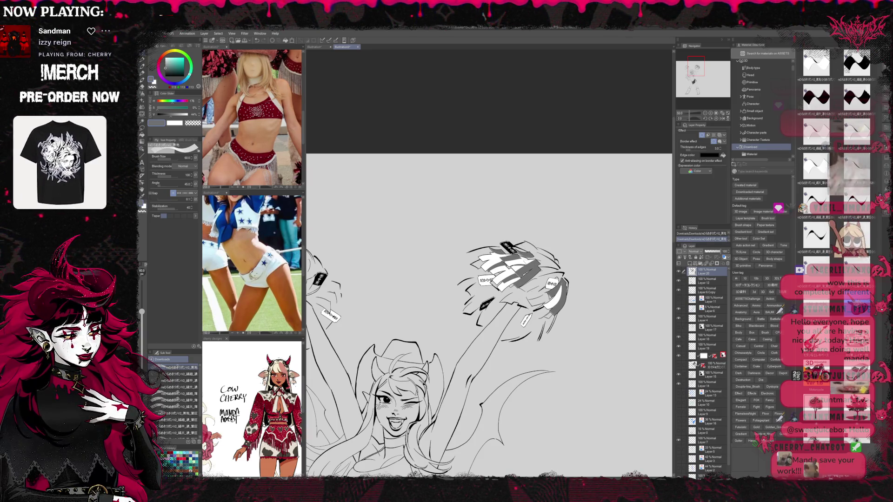
mouse_move(554, 258)
left_mouse_down()
mouse_move(506, 298)
mouse_move(511, 306)
mouse_move(481, 295)
left_mouse_up()
mouse_move(534, 282)
left_mouse_down()
mouse_move(511, 289)
mouse_move(530, 308)
left_mouse_up()
left_click_drag(558, 271, 535, 278)
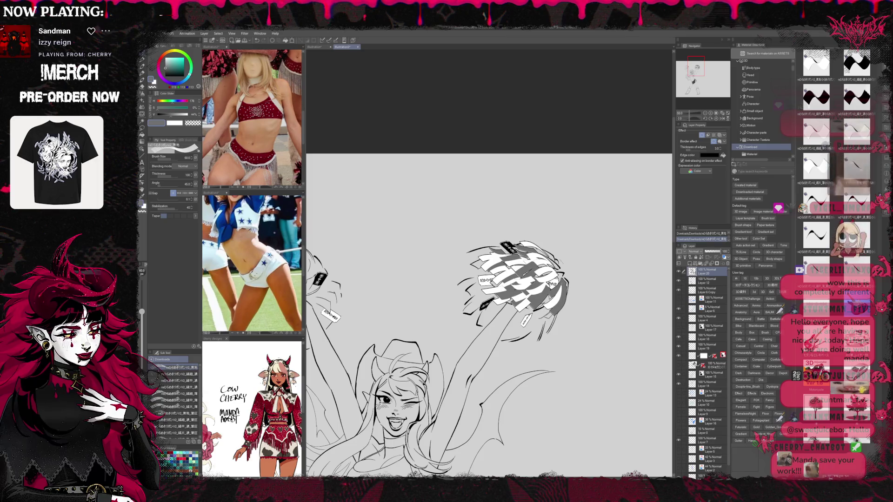
left_click_drag(548, 244, 523, 255)
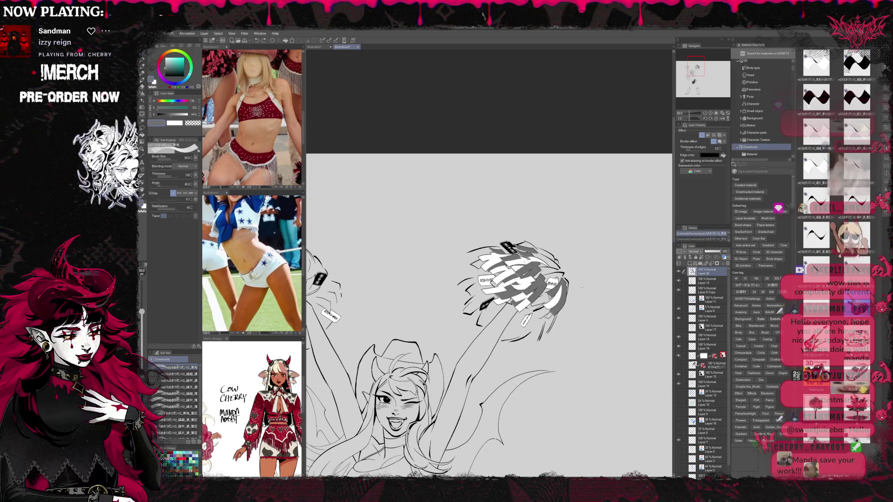
left_click_drag(707, 271, 707, 347)
left_click_drag(480, 256, 556, 307)
key("ctrl+z")
key("ctrl+z")
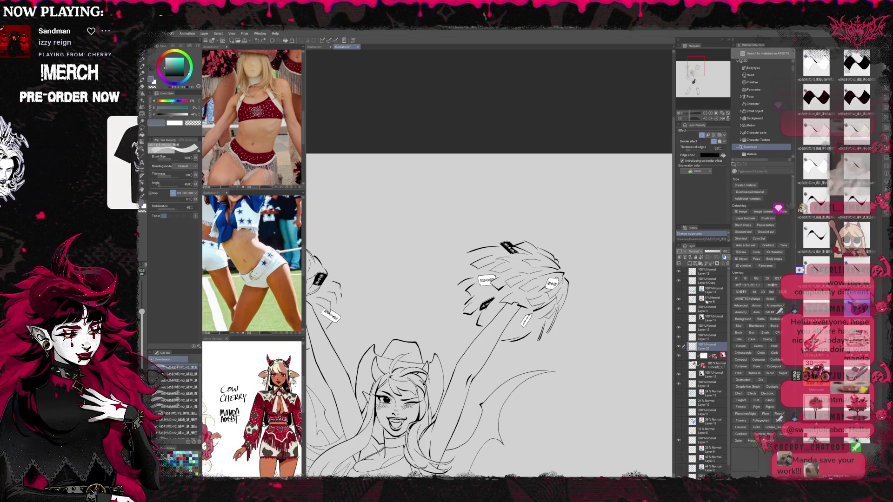
left_click(698, 271)
On a new layer above Layer 12, paint grey and white strands with a black border
left_click(690, 264)
mouse_move(502, 291)
left_mouse_down()
mouse_move(532, 280)
mouse_move(540, 268)
mouse_move(528, 263)
mouse_move(546, 261)
left_mouse_up()
left_click_drag(511, 266, 526, 259)
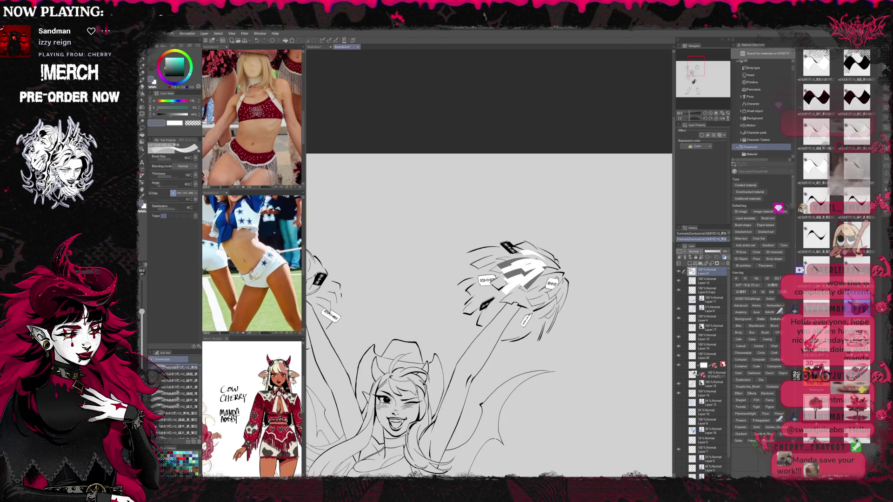
mouse_move(545, 305)
left_mouse_down()
mouse_move(565, 277)
mouse_move(568, 285)
mouse_move(566, 294)
mouse_move(540, 279)
left_mouse_up()
key("ctrl+z")
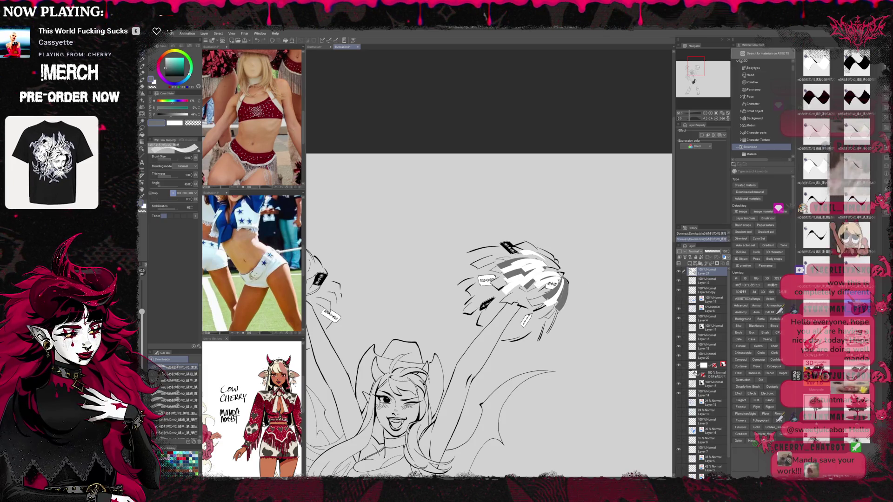
left_click(702, 135)
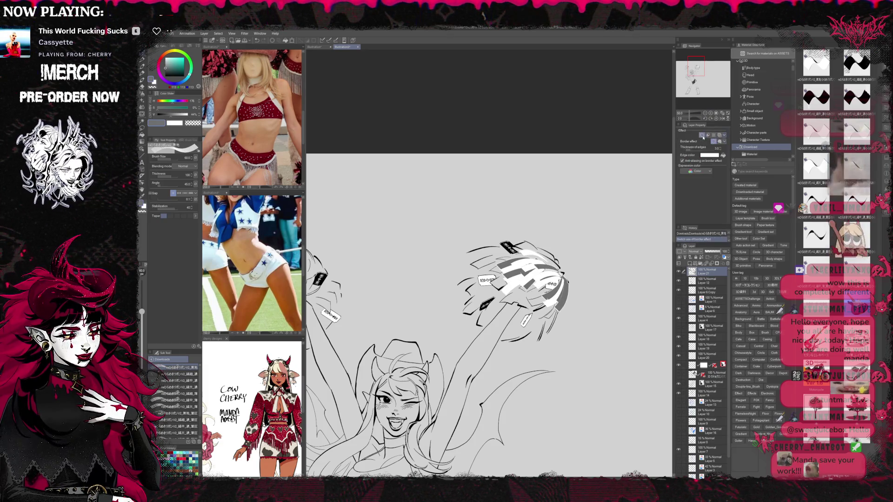
left_click(723, 155)
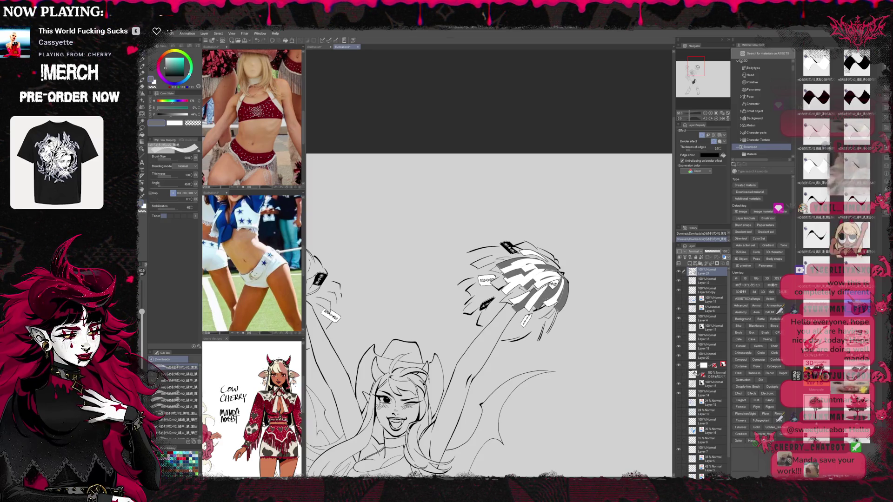
Add white outlined strands at the pom-pom's bottom with grey strands over the fringe
left_click_drag(530, 316, 507, 334)
key("ctrl+z")
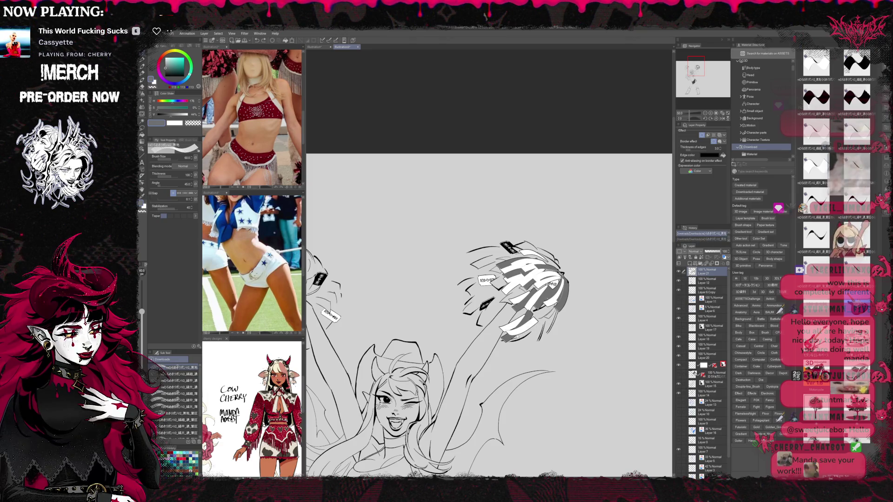
key("ctrl+y")
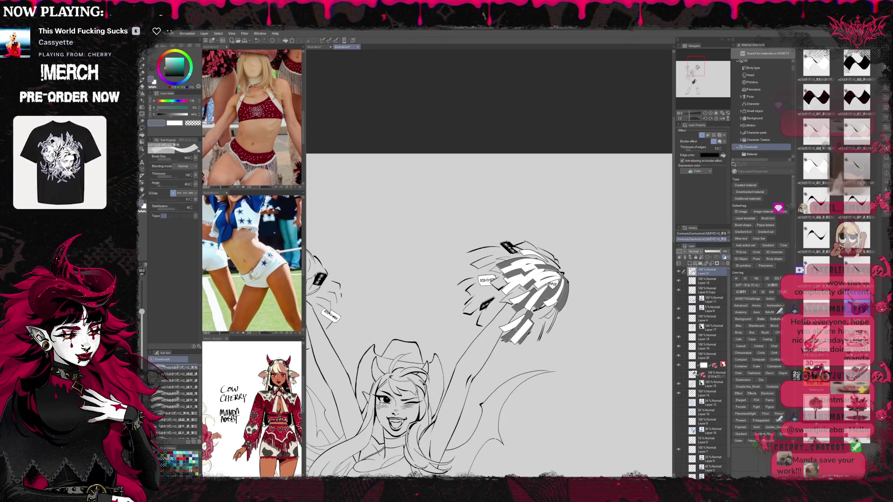
mouse_move(541, 310)
left_mouse_down()
mouse_move(526, 338)
mouse_move(517, 334)
left_mouse_up()
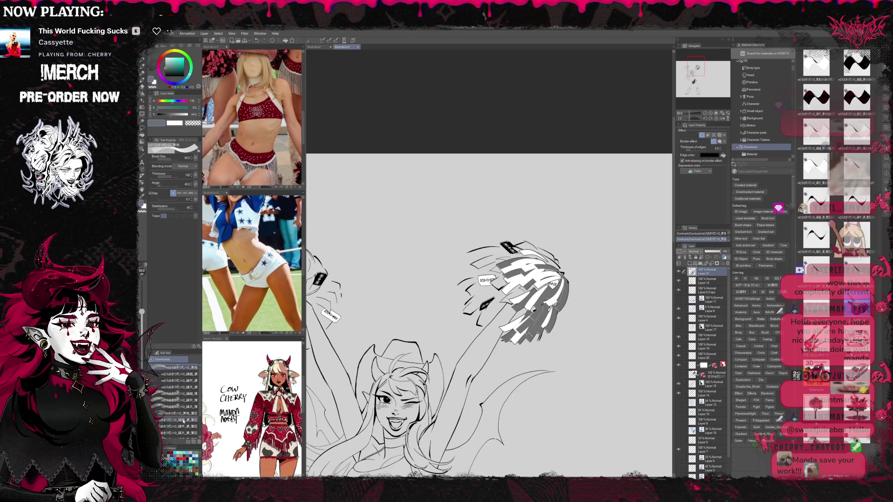
With a larger ribbon brush, try grey hatching and curling strands below the pom-pom, undoing them
left_click(186, 414)
mouse_move(516, 325)
left_mouse_down()
mouse_move(533, 342)
mouse_move(551, 325)
mouse_move(565, 351)
mouse_move(582, 325)
left_mouse_up()
key("ctrl+z")
key("ctrl+z")
key("ctrl+z")
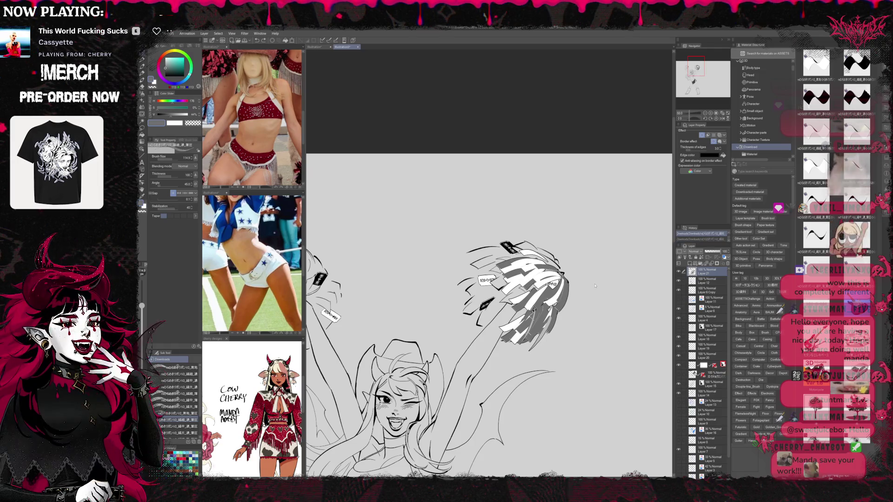
mouse_move(517, 366)
left_mouse_down()
mouse_move(533, 354)
mouse_move(546, 361)
left_mouse_up()
key("ctrl+z")
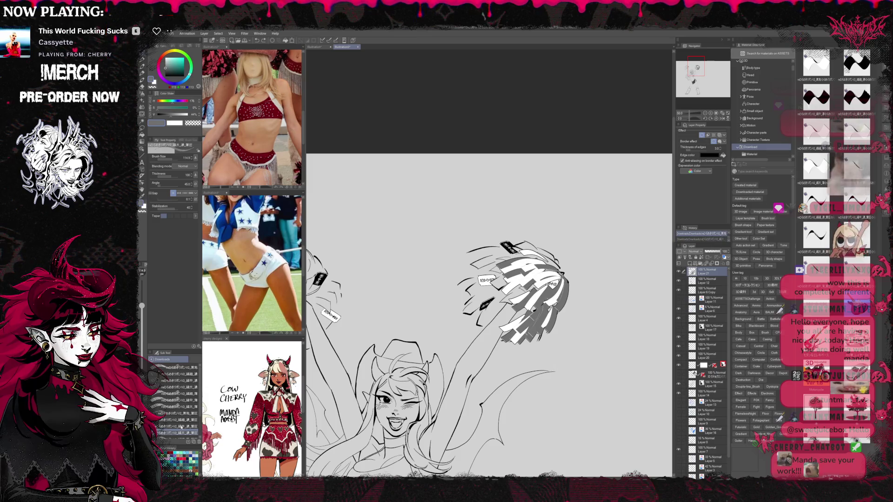
scroll(191, 424, "down", 3)
mouse_move(517, 363)
left_mouse_down()
mouse_move(563, 339)
mouse_move(520, 357)
left_mouse_up()
key("ctrl+z")
key("ctrl+z")
With a different ribbon brush, hatch grey strands at the pom-pom's lower right
left_click(179, 386)
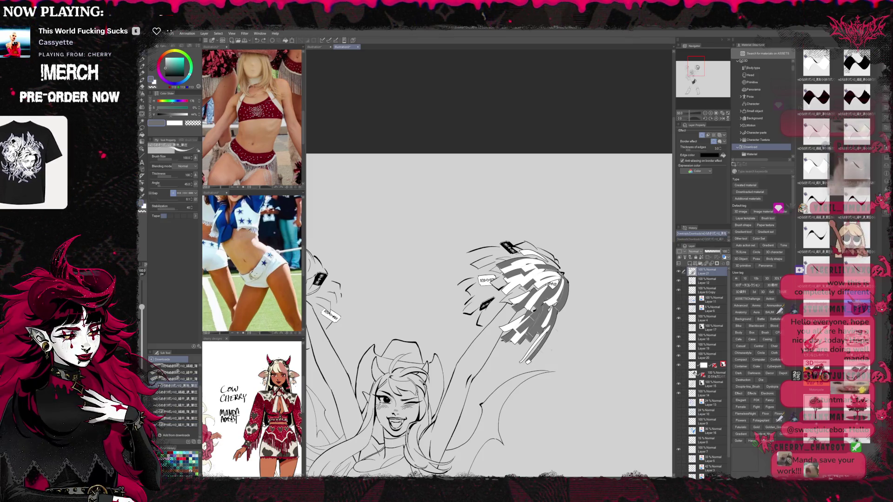
mouse_move(548, 329)
left_mouse_down()
mouse_move(536, 344)
mouse_move(556, 311)
left_mouse_up()
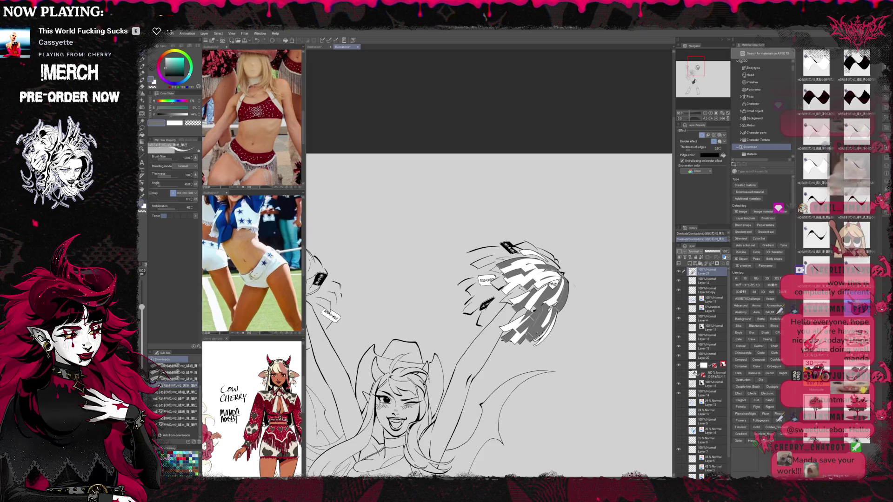
left_click_drag(531, 343, 558, 304)
key("ctrl+z")
key("ctrl+z")
key("ctrl+z")
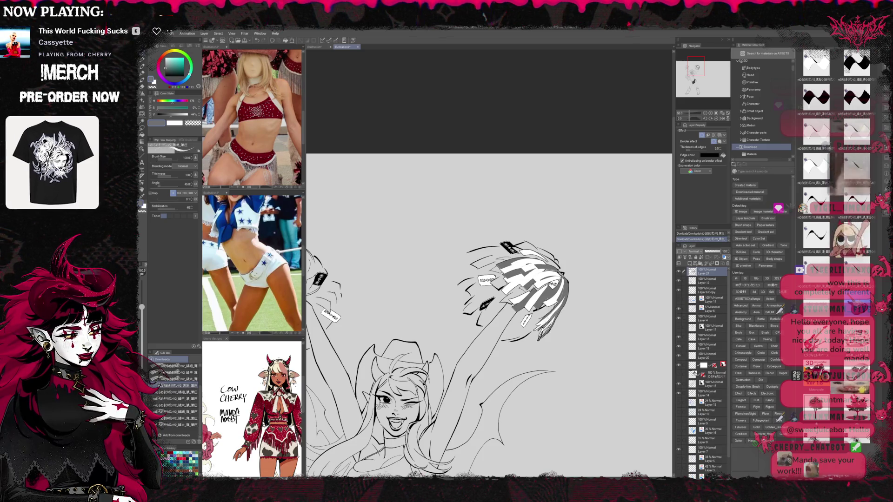
left_click_drag(545, 333, 565, 300)
key("ctrl+z")
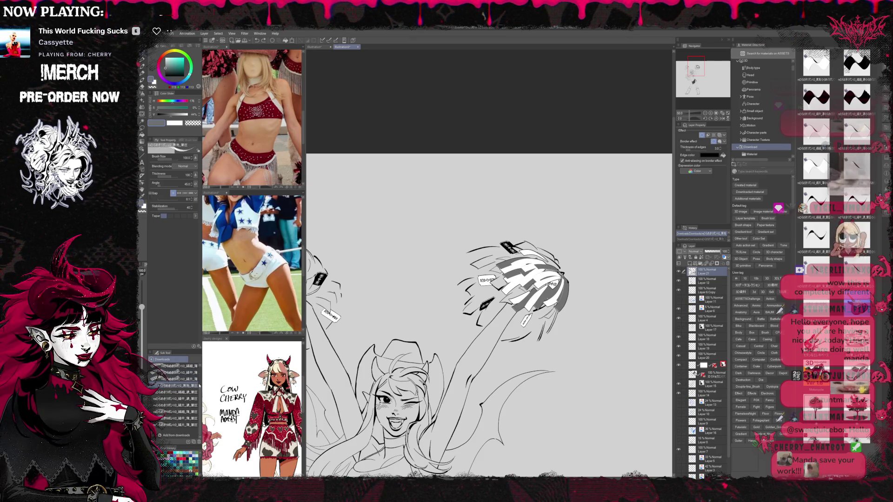
With the smaller ribbon brush, shade the pom-pom's left and lower parts with grey strands
left_click(181, 414)
mouse_move(486, 295)
left_mouse_down()
mouse_move(463, 314)
mouse_move(479, 297)
left_mouse_up()
key("ctrl+z")
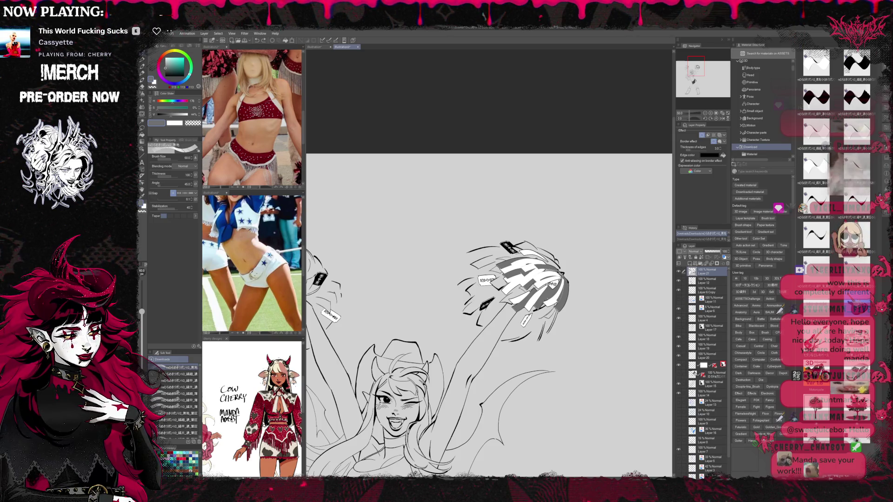
left_click_drag(460, 302, 470, 323)
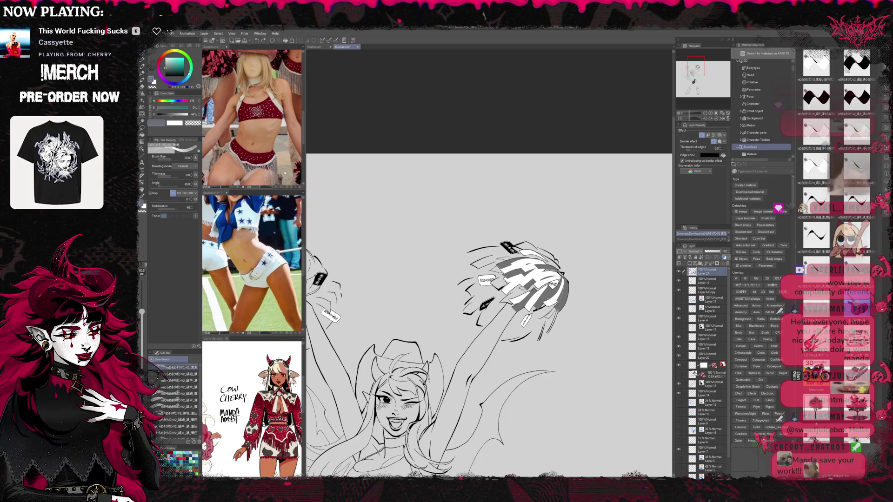
mouse_move(461, 300)
left_mouse_down()
mouse_move(472, 312)
mouse_move(558, 304)
left_mouse_up()
mouse_move(472, 311)
left_mouse_down()
mouse_move(498, 291)
mouse_move(484, 288)
mouse_move(502, 287)
mouse_move(470, 282)
mouse_move(445, 306)
left_mouse_up()
key("ctrl+z")
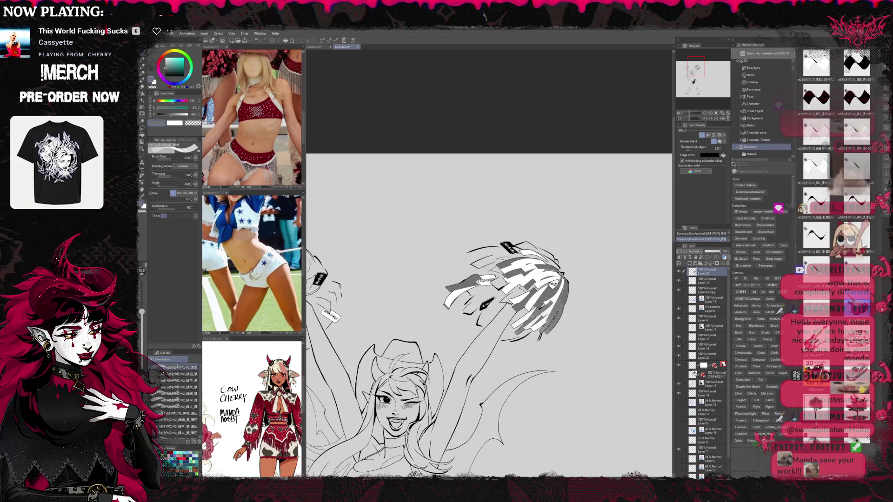
Add dark grey shading and hatched strands on the pom-pom's lower left
key("ctrl+z")
key("ctrl+y")
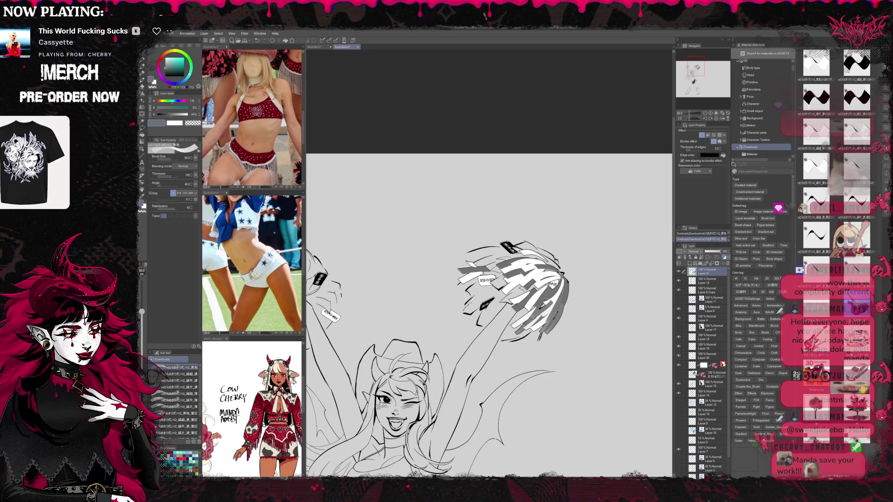
key("ctrl+z")
key("ctrl+y")
left_click_drag(511, 253, 495, 260)
mouse_move(487, 292)
left_mouse_down()
mouse_move(459, 309)
mouse_move(465, 316)
mouse_move(472, 301)
mouse_move(471, 322)
left_mouse_up()
mouse_move(498, 295)
left_mouse_down()
mouse_move(479, 311)
mouse_move(480, 324)
left_mouse_up()
mouse_move(489, 304)
left_mouse_down()
mouse_move(471, 314)
mouse_move(474, 332)
left_mouse_up()
Add grey strands to the middle and bottom, dark top strands, and white right-edge strands
mouse_move(491, 282)
left_mouse_down()
mouse_move(459, 292)
mouse_move(498, 302)
left_mouse_up()
mouse_move(513, 287)
left_mouse_down()
mouse_move(487, 295)
mouse_move(489, 308)
left_mouse_up()
left_click_drag(502, 317, 516, 341)
left_click_drag(512, 324, 535, 343)
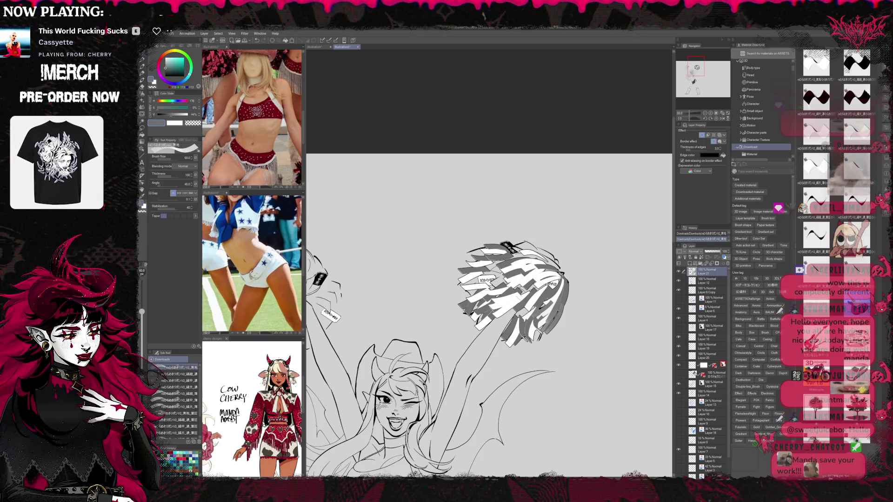
mouse_move(538, 256)
left_mouse_down()
mouse_move(528, 233)
mouse_move(554, 263)
left_mouse_up()
left_click_drag(496, 230, 515, 245)
mouse_move(562, 287)
left_mouse_down()
mouse_move(556, 293)
mouse_move(575, 306)
left_mouse_up()
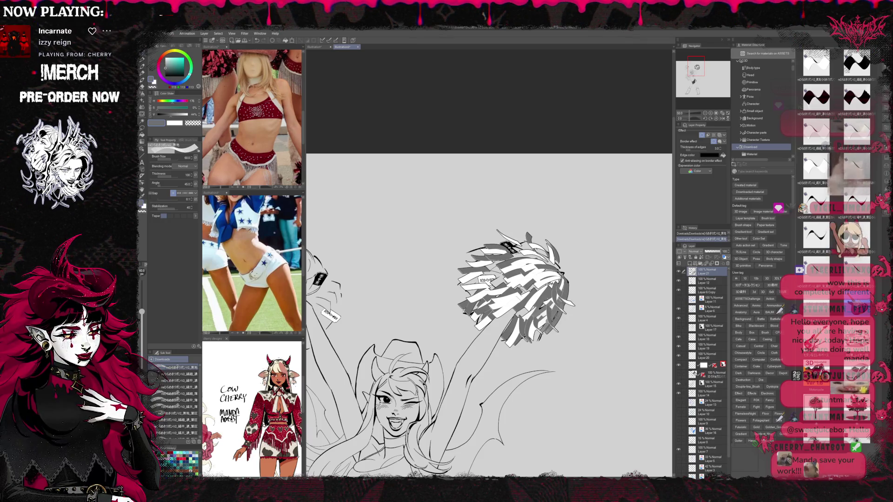
Flip the view horizontally, bring the second pom-pom into view, and draw white outlined strands
left_click(722, 119)
left_click_drag(694, 65, 688, 65)
mouse_move(516, 293)
left_mouse_down()
mouse_move(530, 269)
mouse_move(551, 290)
mouse_move(521, 293)
mouse_move(530, 326)
mouse_move(545, 308)
mouse_move(517, 331)
mouse_move(535, 326)
left_mouse_up()
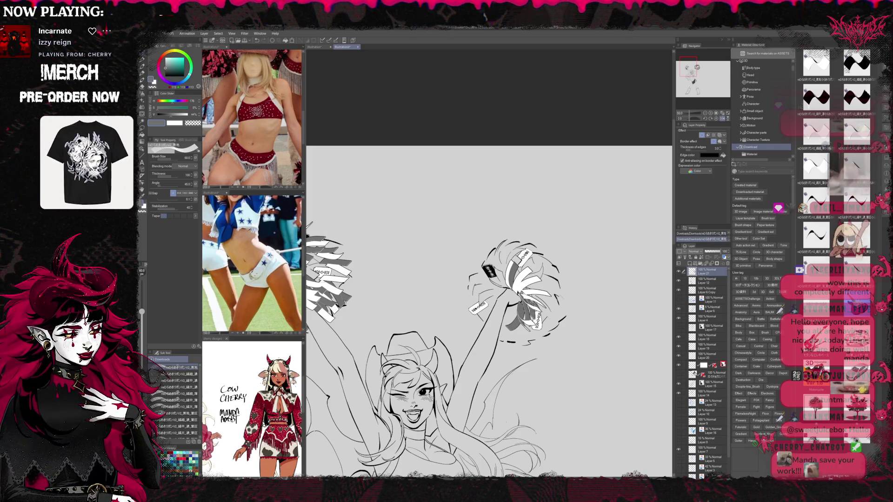
Add grey strands and fill the pom-pom's lower part with white strands
mouse_move(527, 289)
left_mouse_down()
mouse_move(563, 275)
mouse_move(555, 285)
mouse_move(568, 297)
mouse_move(528, 293)
mouse_move(547, 278)
left_mouse_up()
mouse_move(516, 303)
left_mouse_down()
mouse_move(495, 322)
mouse_move(500, 338)
mouse_move(510, 339)
left_mouse_up()
left_click_drag(530, 333, 514, 345)
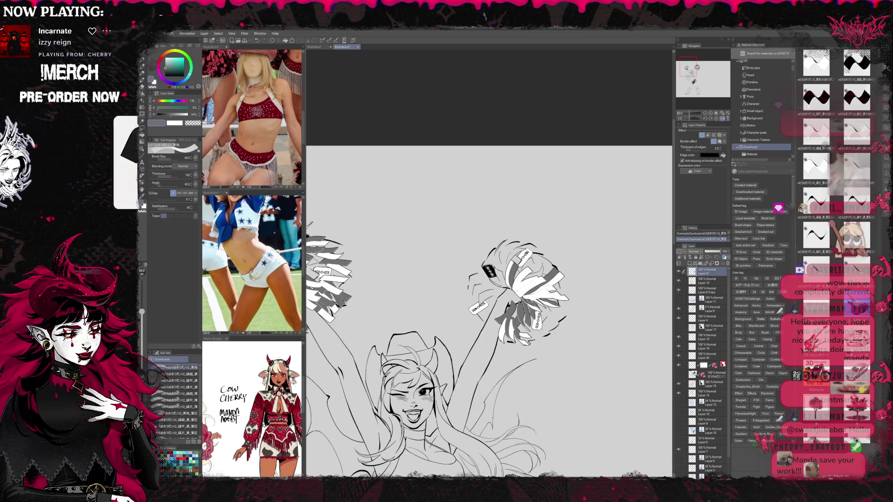
key("ctrl+z")
key("ctrl+y")
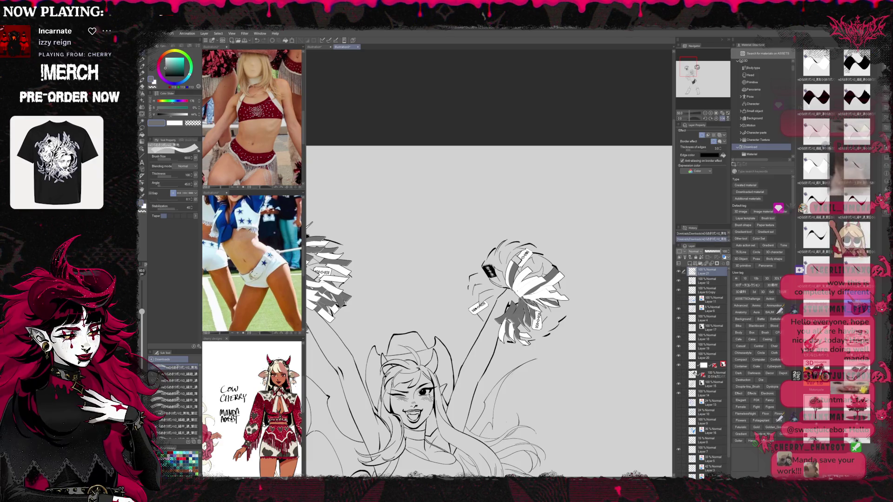
left_click_drag(529, 318, 514, 331)
mouse_move(532, 304)
left_mouse_down()
mouse_move(530, 328)
mouse_move(547, 331)
mouse_move(554, 315)
mouse_move(530, 339)
left_mouse_up()
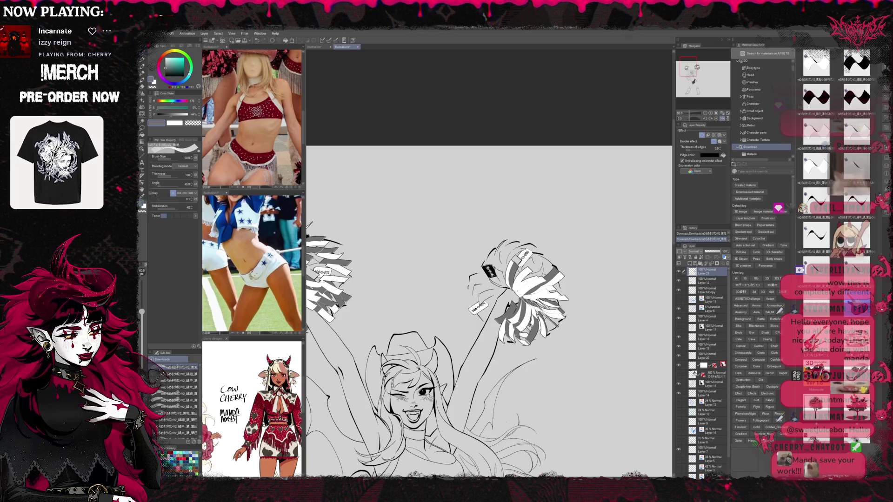
key("ctrl+z")
key("ctrl+y")
Fill the pom-pom's top and lower left with strands, then move a layer up the stack
mouse_move(502, 284)
left_mouse_down()
mouse_move(470, 301)
mouse_move(478, 318)
mouse_move(504, 241)
mouse_move(484, 254)
left_mouse_up()
left_click_drag(539, 258, 526, 246)
left_click_drag(535, 275, 517, 255)
left_click_drag(549, 267, 527, 260)
mouse_move(487, 300)
left_mouse_down()
mouse_move(471, 293)
mouse_move(484, 286)
mouse_move(467, 296)
mouse_move(480, 315)
mouse_move(481, 304)
left_mouse_up()
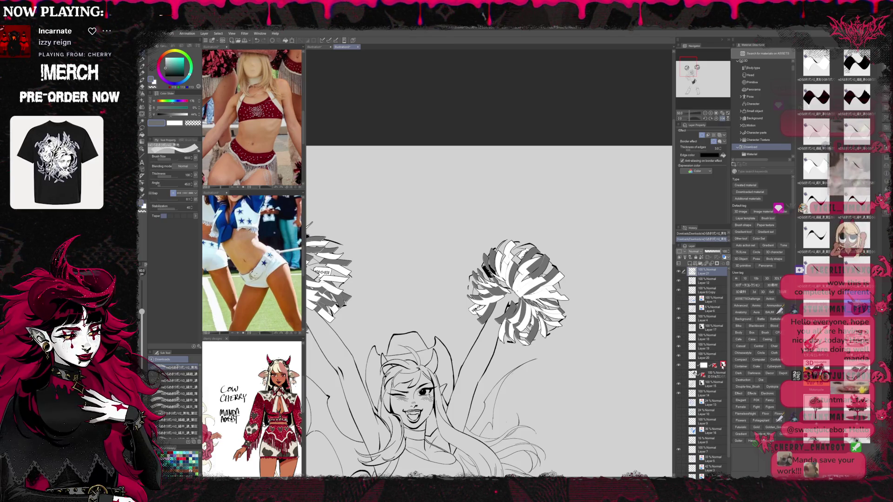
left_click_drag(723, 365, 722, 270)
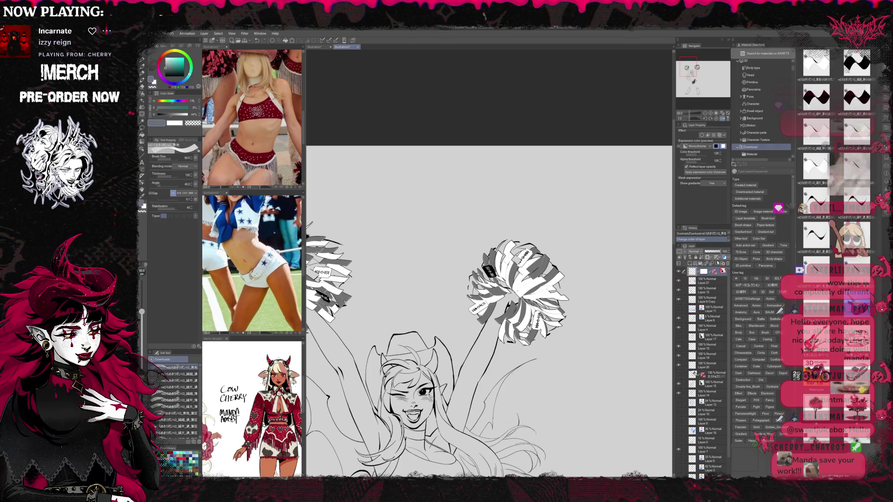
mouse_move(466, 302)
left_mouse_down()
mouse_move(535, 319)
mouse_move(542, 330)
left_mouse_up()
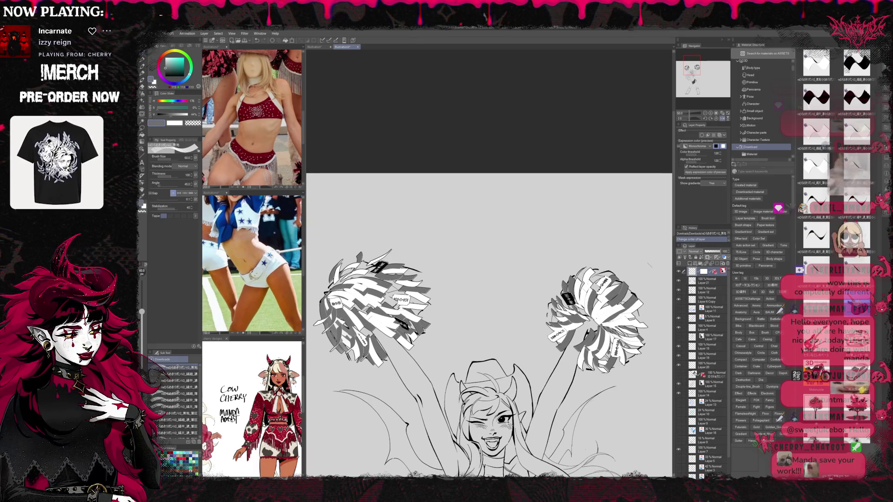
Zoom out to the whole figure and turn on the layer's border effect in Layer Property
left_click(705, 113)
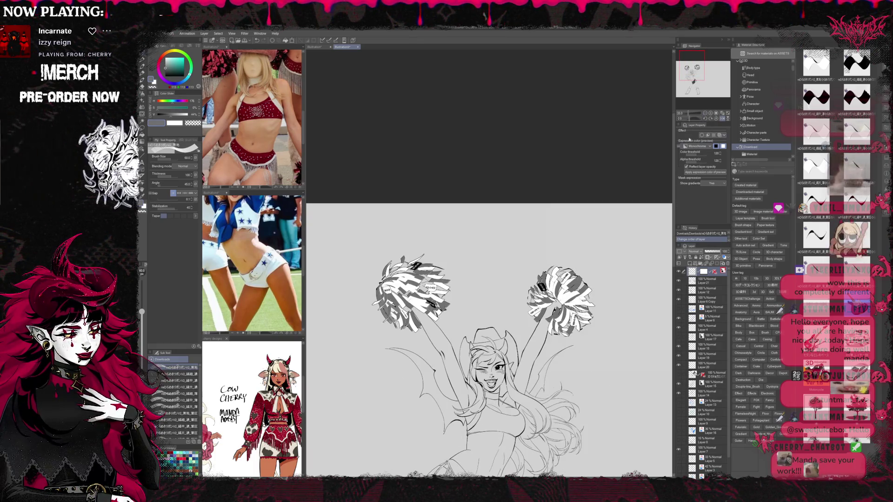
mouse_move(629, 341)
left_mouse_down()
mouse_move(626, 287)
mouse_move(597, 315)
mouse_move(603, 290)
left_mouse_up()
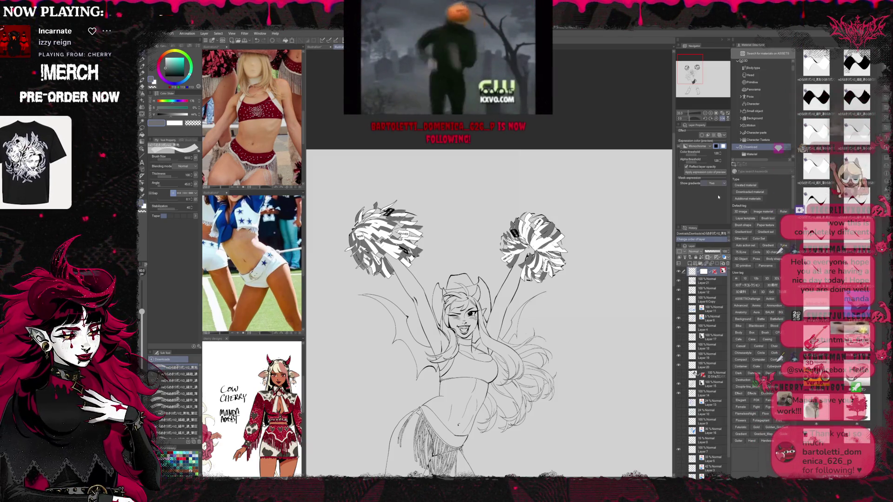
left_click(702, 137)
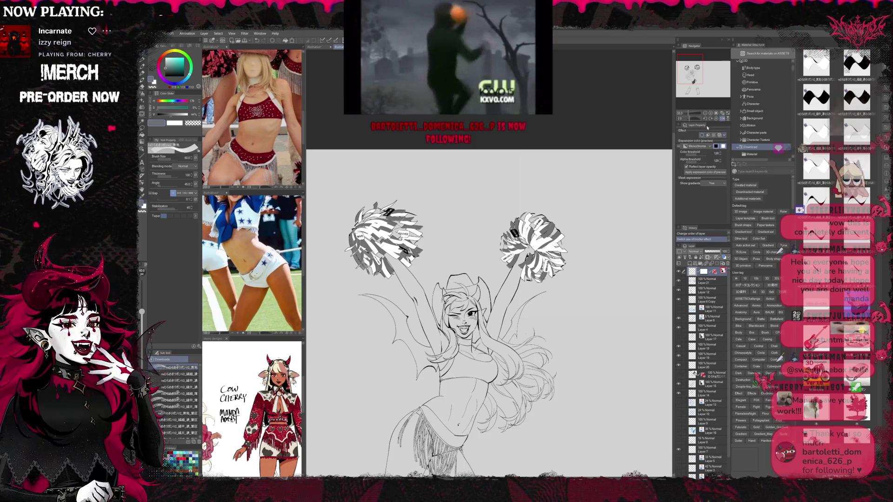
key("ctrl+minus")
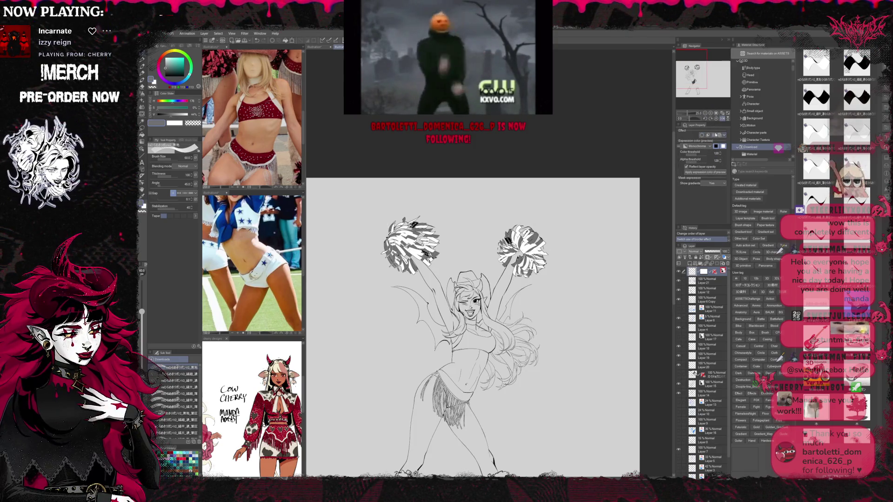
left_click(711, 113)
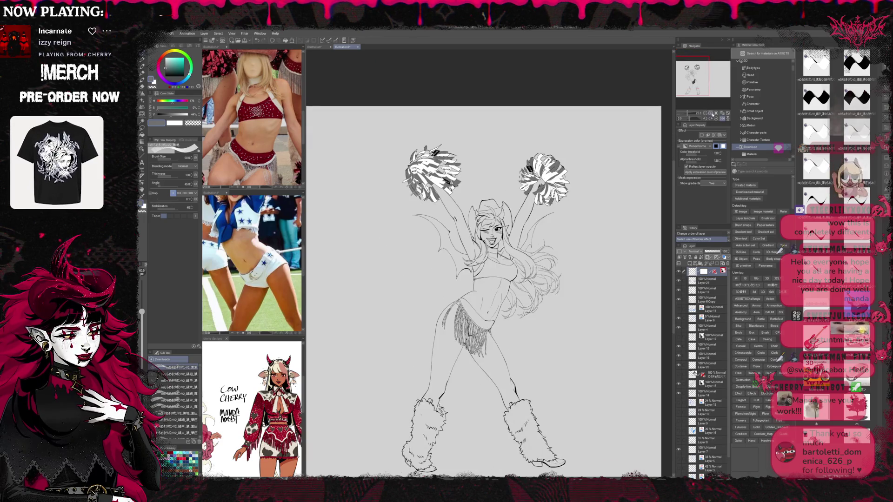
left_click(702, 135)
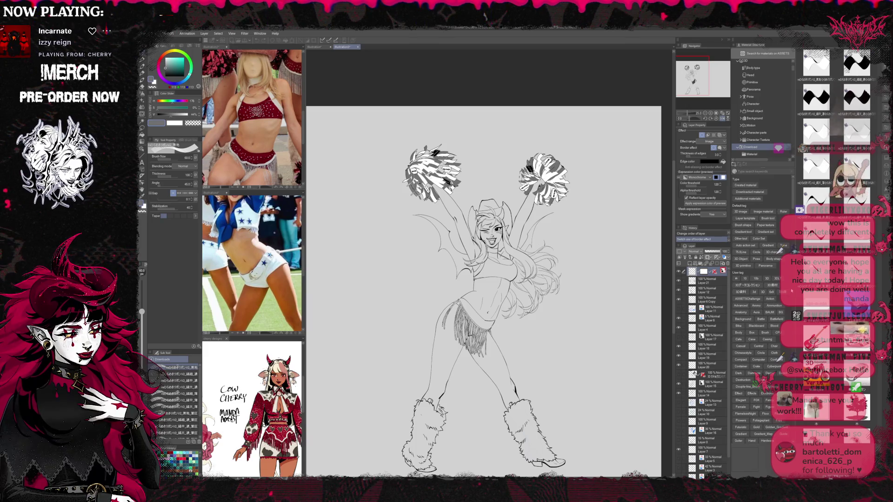
Make the faint blue sketch layer visible
scroll(483, 288, "down", 2)
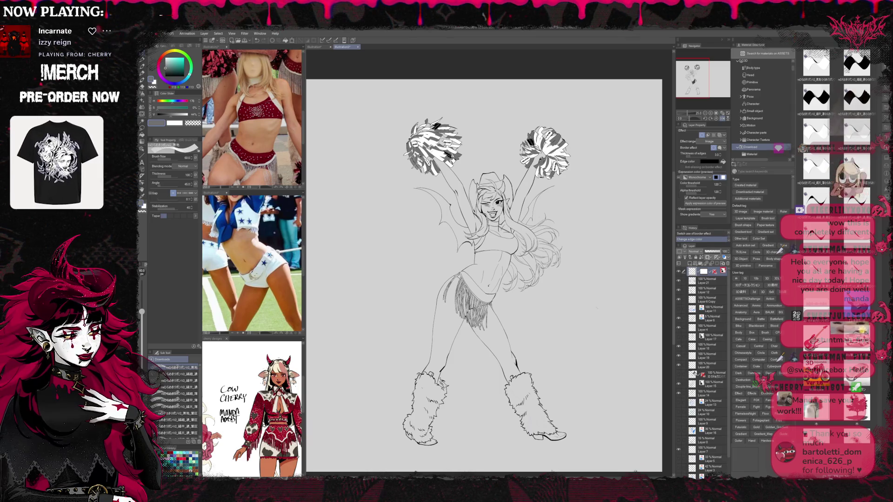
scroll(725, 390, "down", 2)
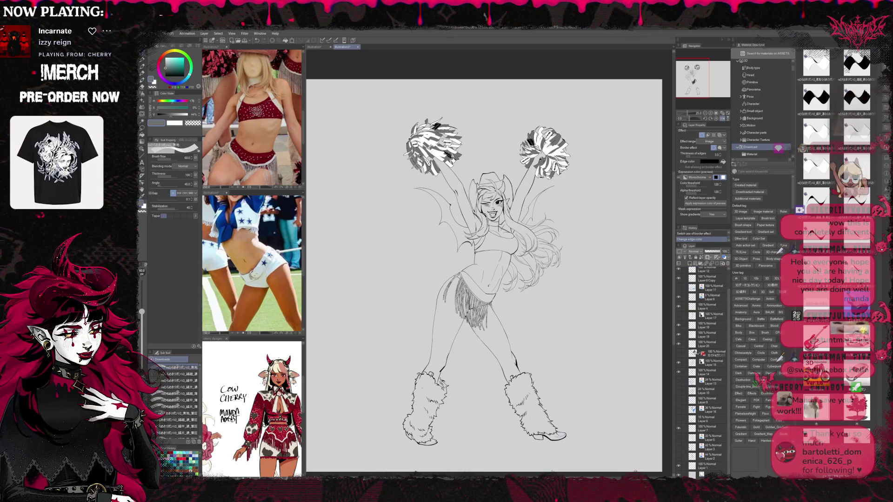
left_click(678, 438)
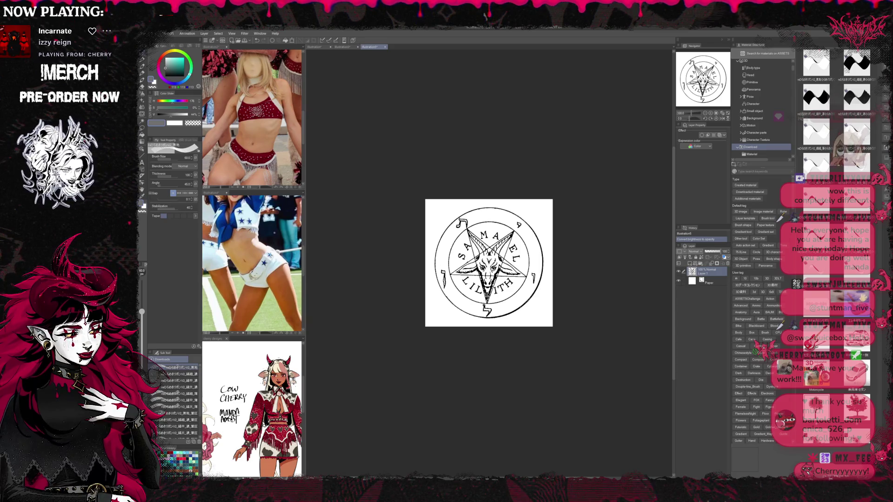
Duplicate the sigil layer and apply a filter, comparing the goat-head line weight before and after
key("ctrl+z")
left_click(724, 257)
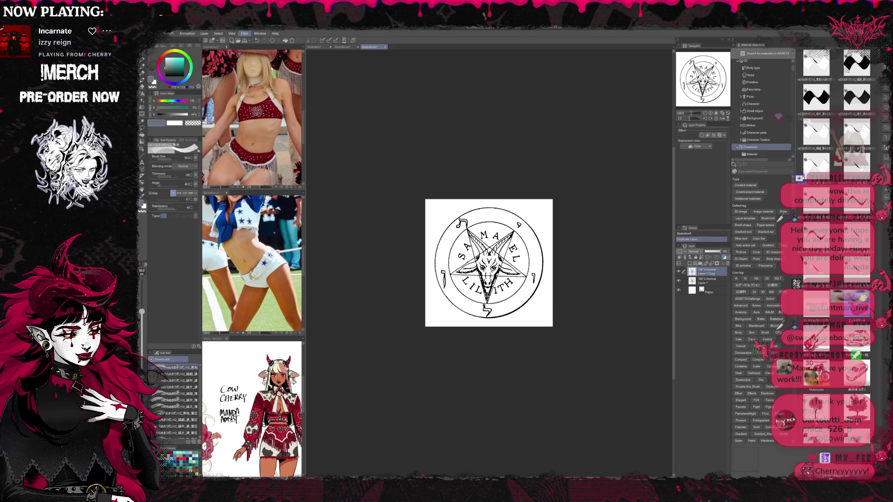
left_click(296, 72)
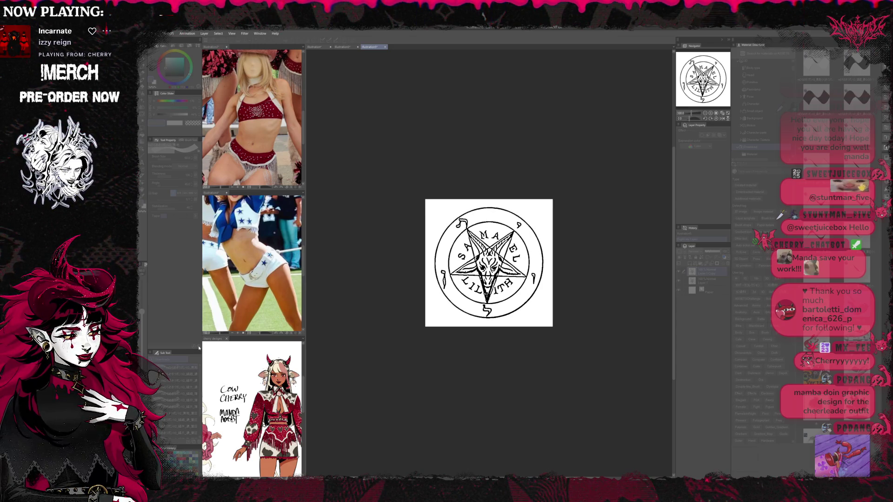
key("ctrl+z")
key("ctrl+y")
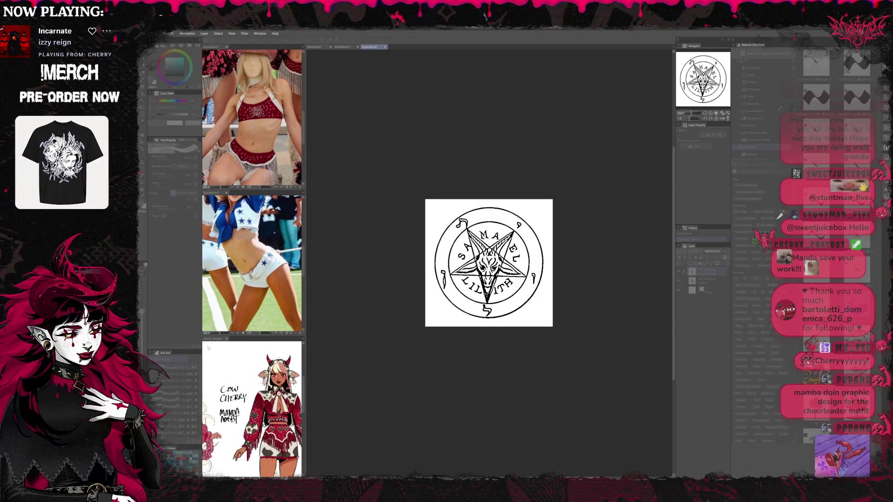
key("ctrl+z")
key("ctrl+z")
key("ctrl+y")
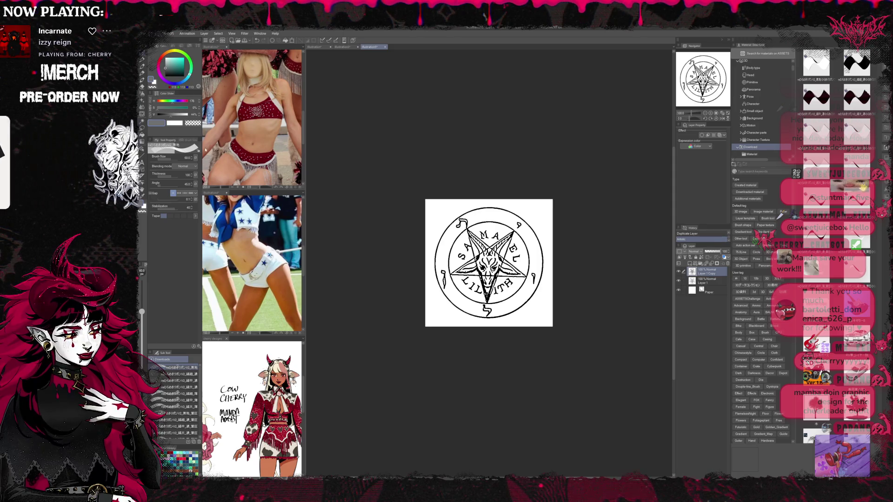
Convert the copy's brightness to opacity, select all, and return to the illustration2 drawing
key("ctrl+shift+b")
left_click(679, 271)
left_click(679, 272)
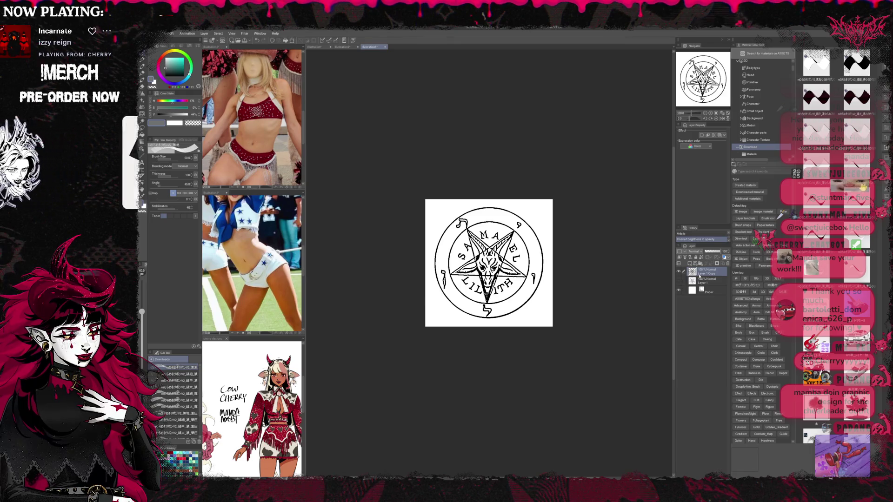
key("ctrl+a")
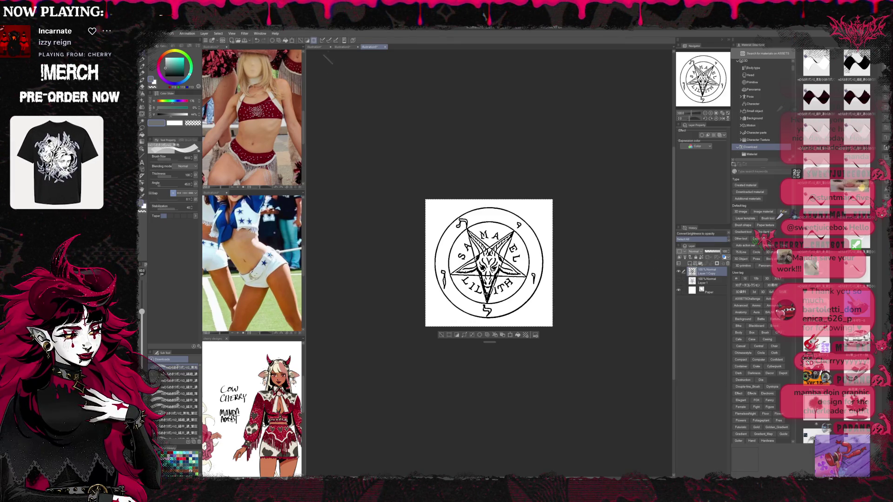
left_click(342, 47)
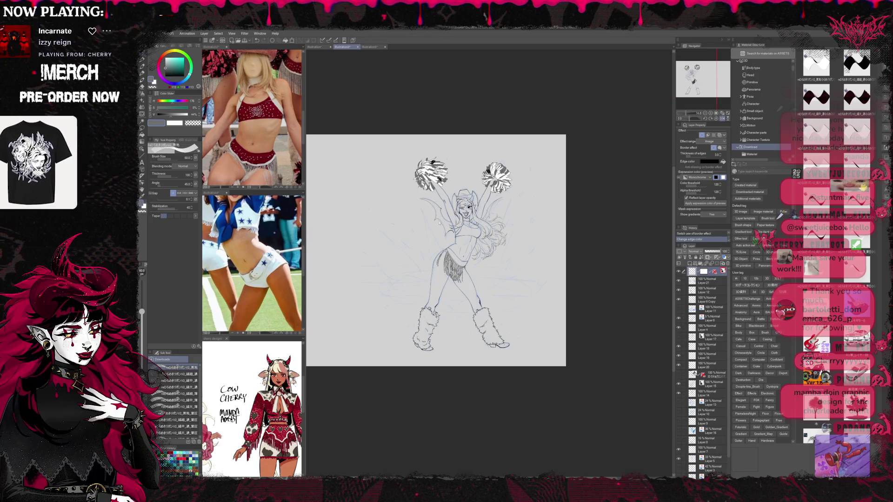
Paste the sigil and move and squash it into a flat ellipse at the cheerleader's feet
key("ctrl+v")
key("ctrl+t")
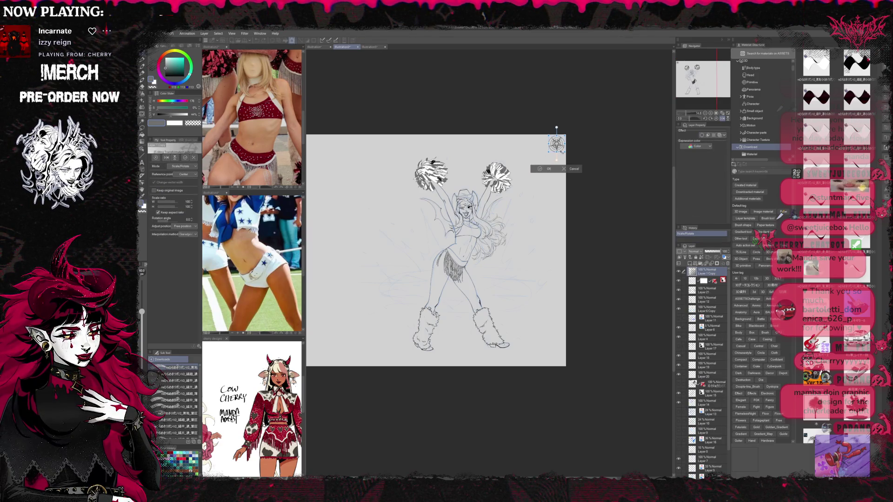
mouse_move(557, 144)
left_mouse_down()
mouse_move(472, 269)
mouse_move(399, 342)
mouse_move(332, 347)
left_mouse_up()
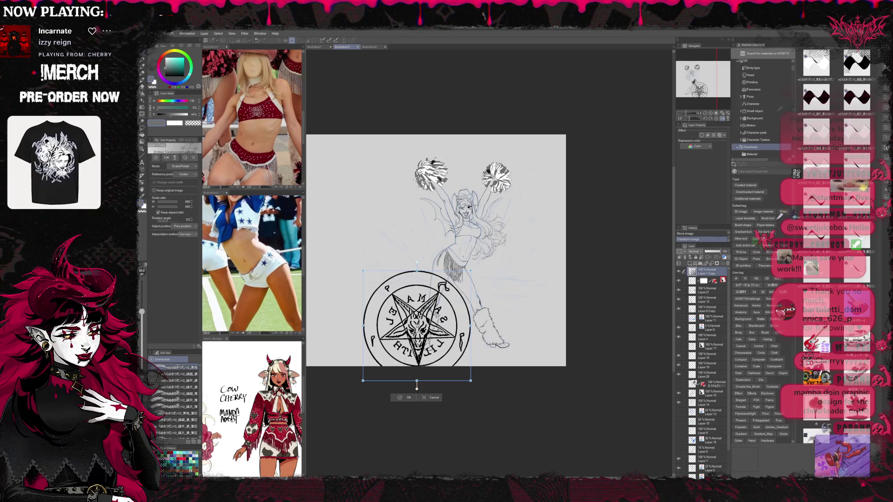
left_click_drag(417, 321, 444, 290)
mouse_move(445, 242)
left_mouse_down()
mouse_move(457, 302)
mouse_move(430, 300)
mouse_move(427, 286)
left_mouse_up()
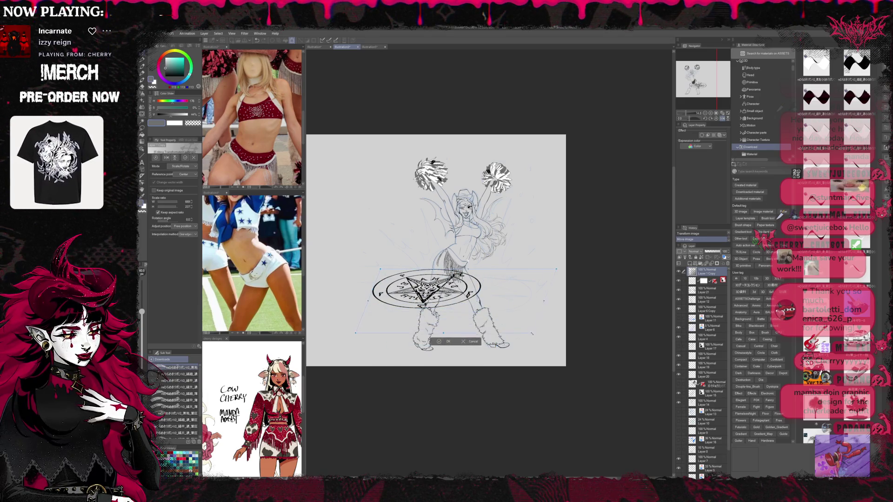
left_click_drag(532, 333, 528, 332)
left_click_drag(442, 332, 443, 312)
left_click_drag(506, 261, 508, 259)
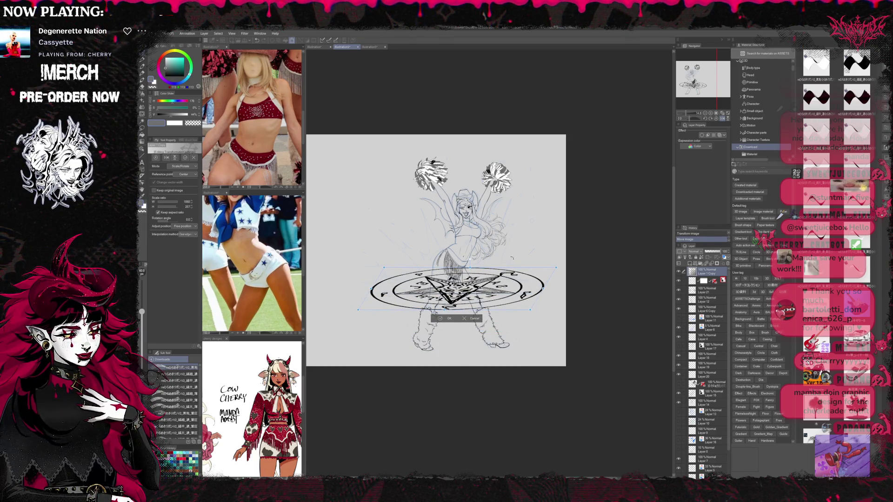
Fine-tune the ellipse's height, width and skew for perspective, then commit the transform
left_click_drag(470, 268, 471, 272)
left_click_drag(546, 284, 542, 289)
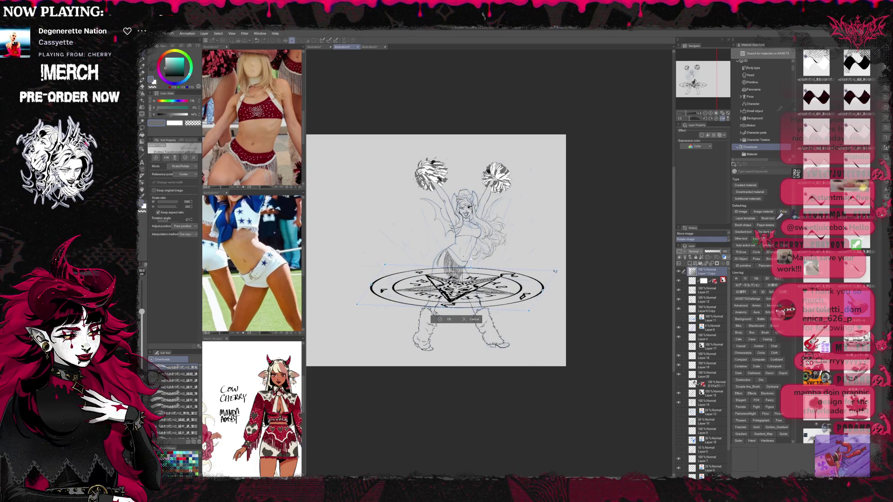
left_click_drag(357, 305, 368, 304)
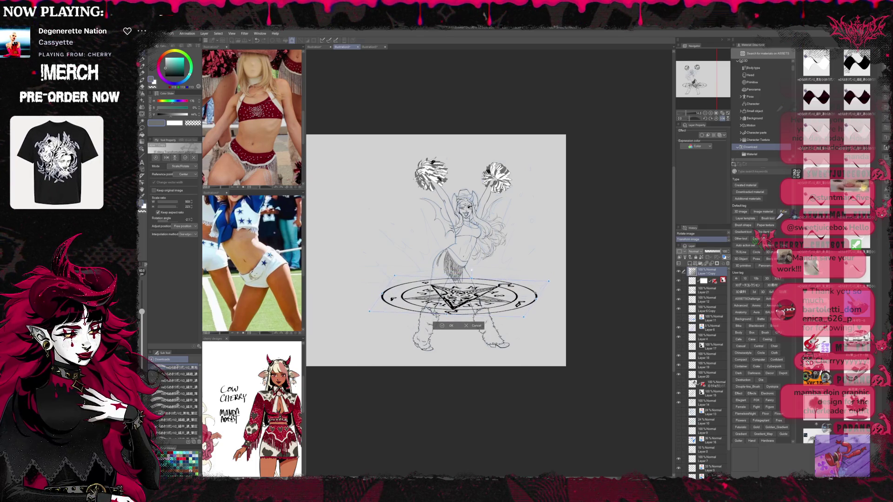
left_click_drag(471, 278, 471, 269)
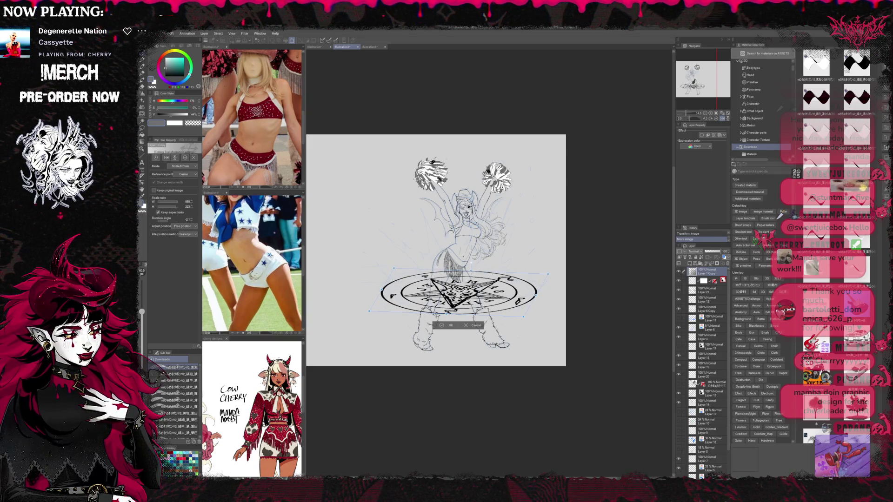
left_click_drag(518, 318, 517, 315)
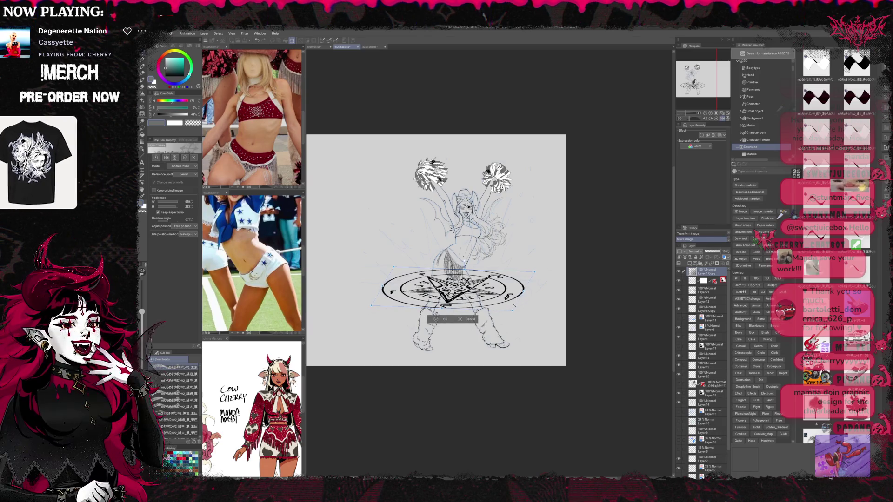
left_click_drag(386, 296, 390, 296)
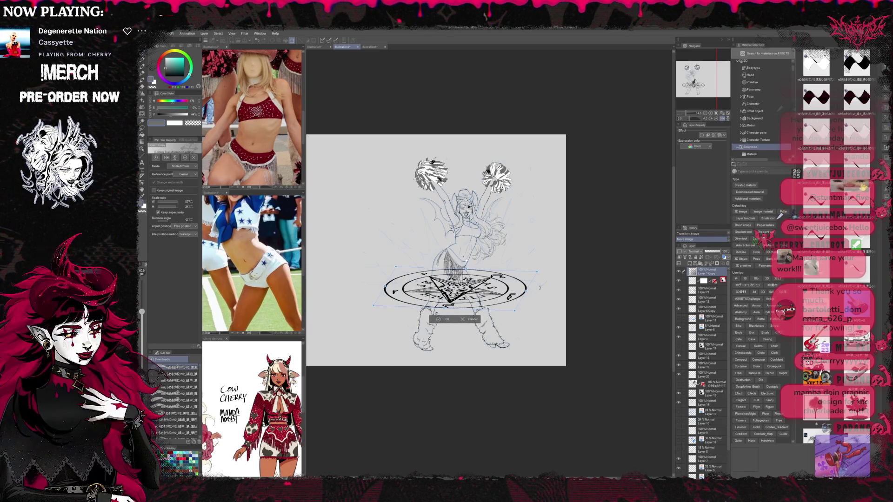
mouse_move(512, 289)
left_mouse_down()
mouse_move(545, 290)
mouse_move(513, 288)
mouse_move(512, 301)
left_mouse_up()
scroll(473, 284, "down", 1)
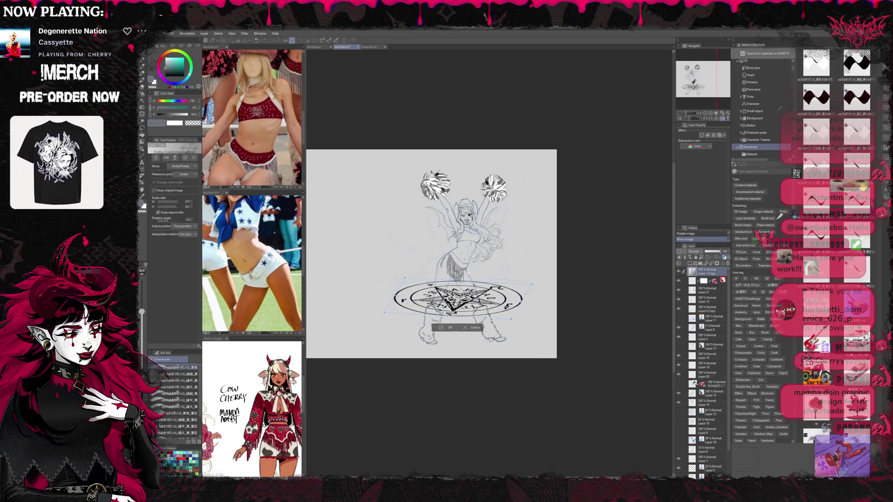
left_click_drag(468, 280, 470, 275)
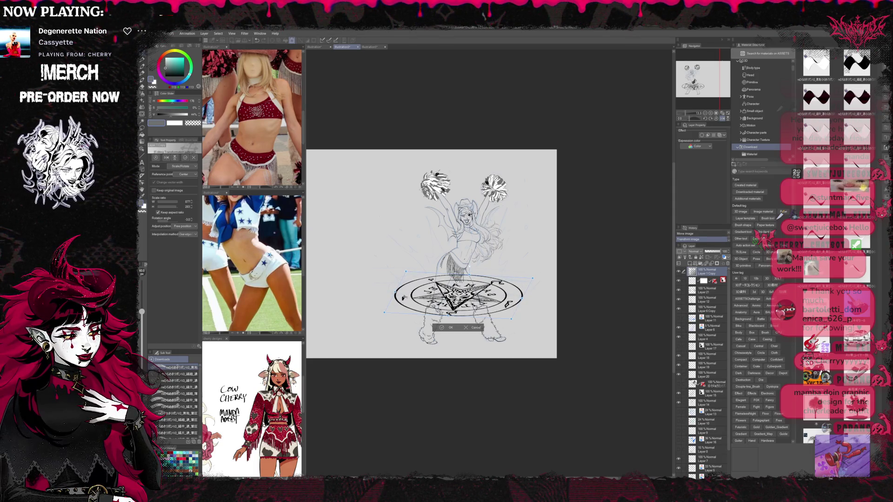
left_click_drag(395, 292, 388, 294)
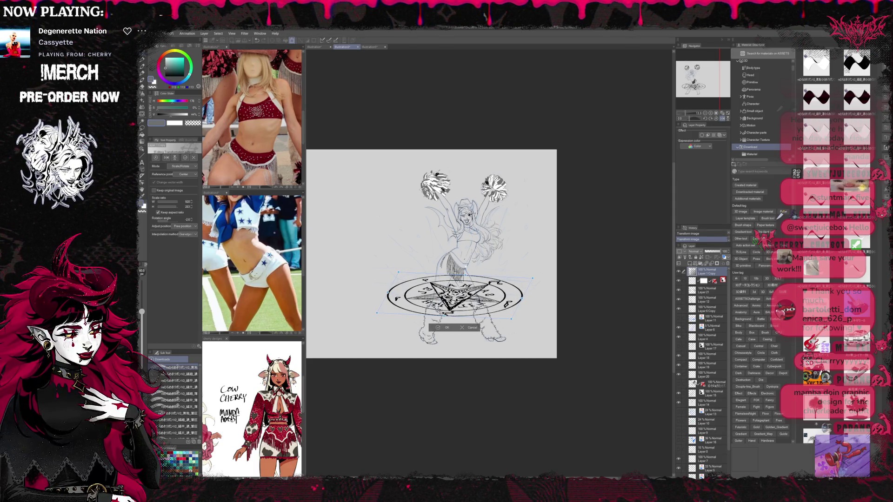
left_click_drag(523, 299, 525, 297)
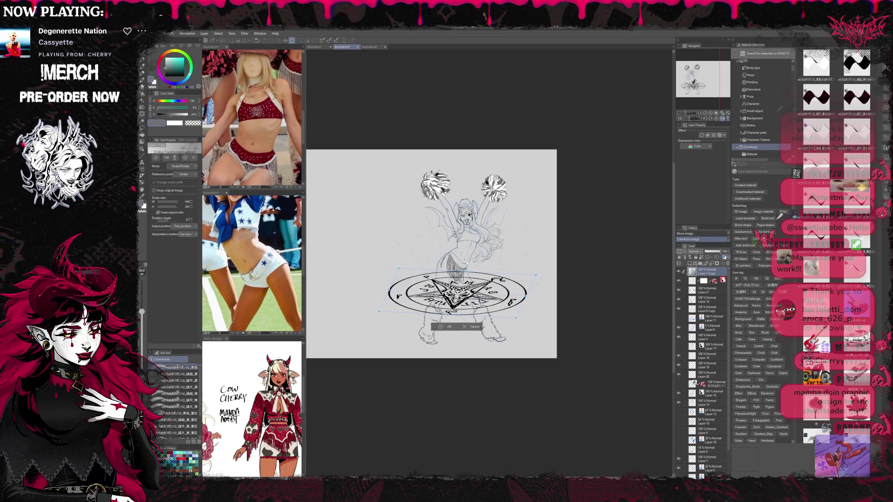
left_click(278, 289)
scroll(277, 289, "down", 5)
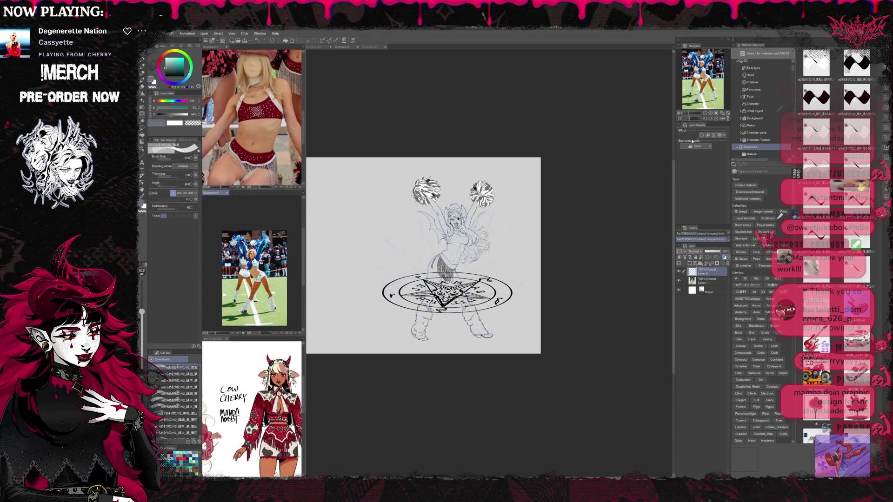
Rotate, re-skew and slightly stretch the pentagram, then commit the new shape
key("ctrl+Tab")
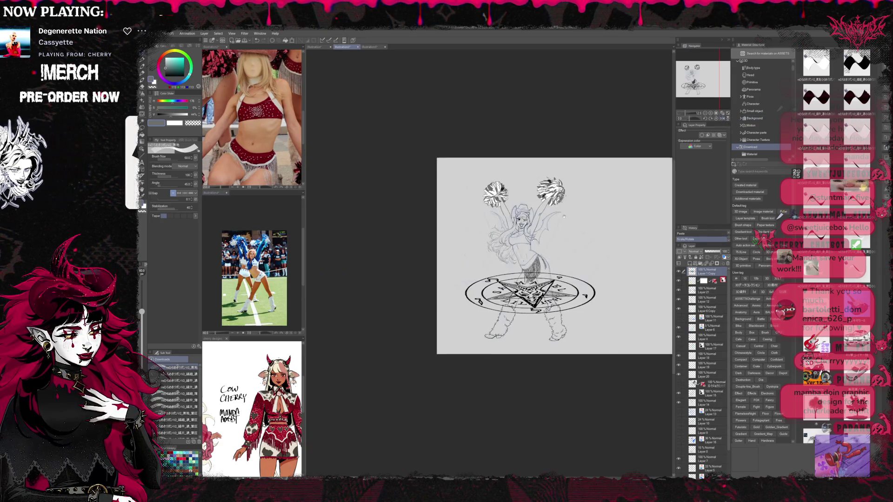
key("ctrl+t")
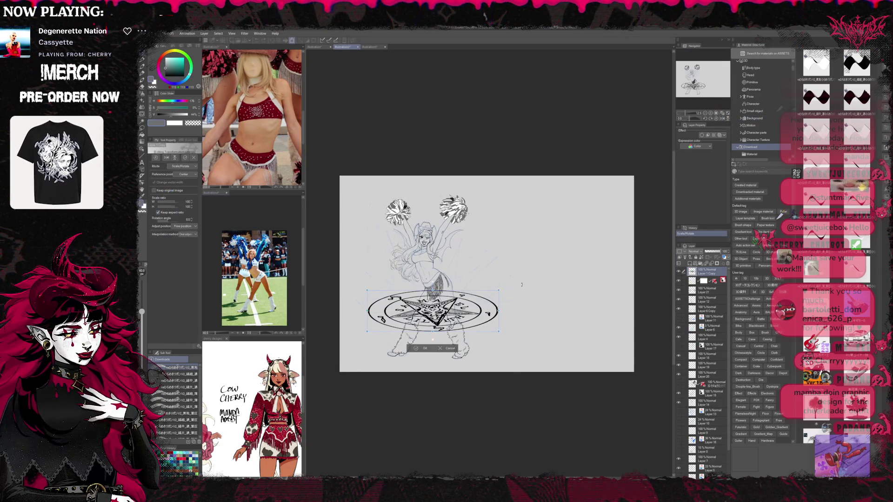
left_click_drag(522, 284, 521, 283)
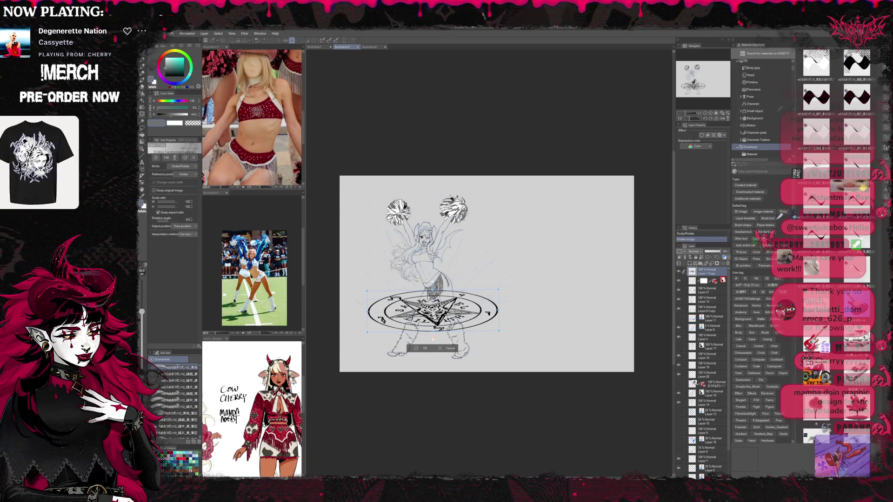
mouse_move(433, 312)
left_mouse_down()
mouse_move(433, 330)
mouse_move(429, 307)
left_mouse_up()
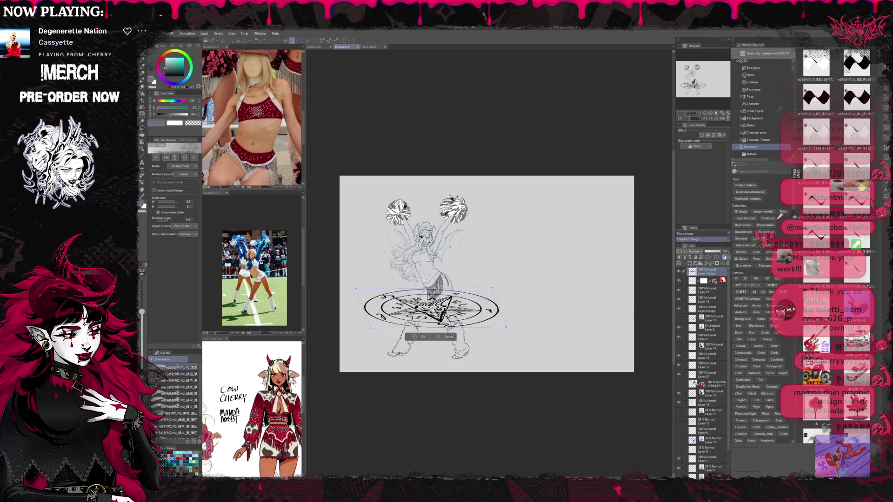
left_click_drag(371, 307, 372, 305)
mouse_move(431, 327)
left_mouse_down()
mouse_move(436, 309)
mouse_move(445, 327)
mouse_move(429, 309)
left_mouse_up()
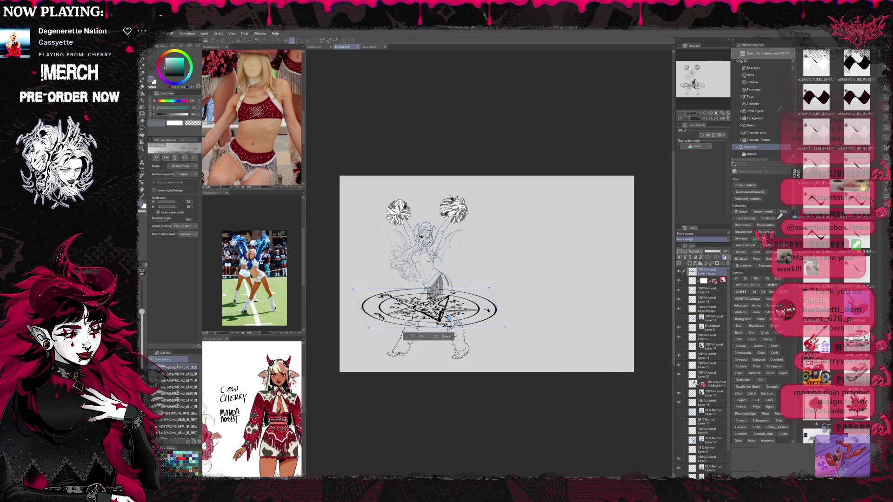
left_click(421, 337)
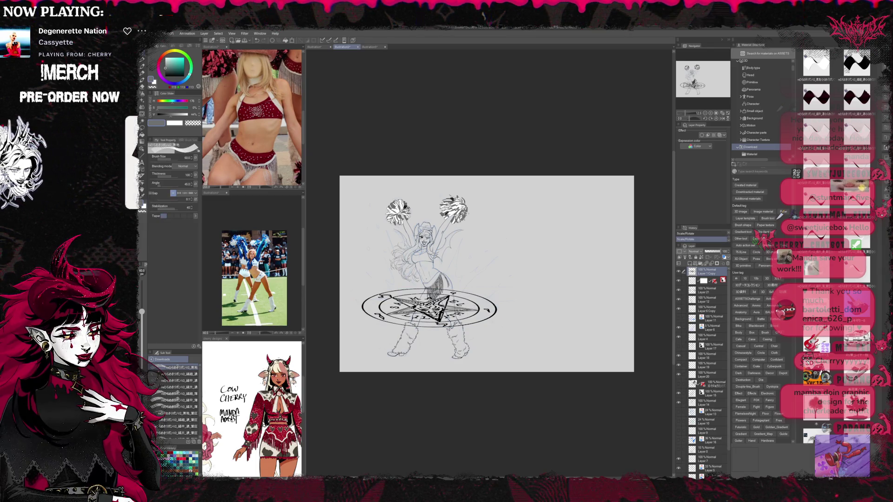
Shift the pentagram left and lower, then move its layer to the bottom of the stack
key("ctrl+t")
left_click_drag(429, 335, 426, 341)
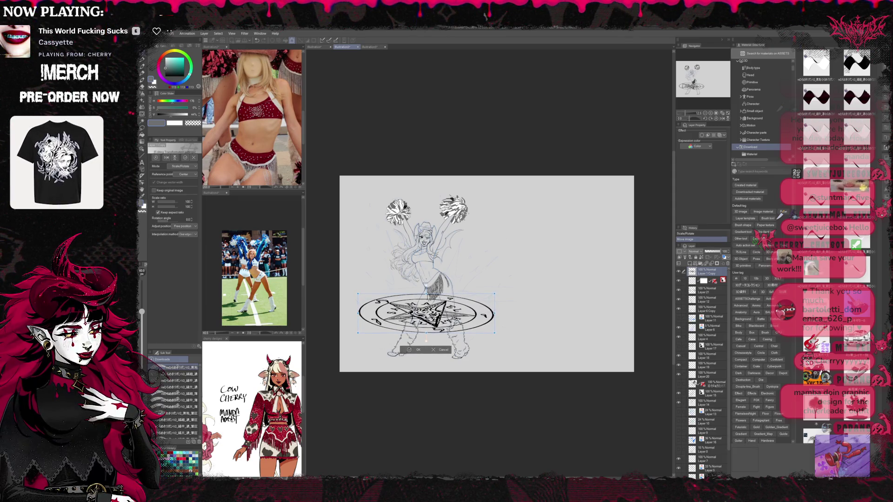
left_click(409, 350)
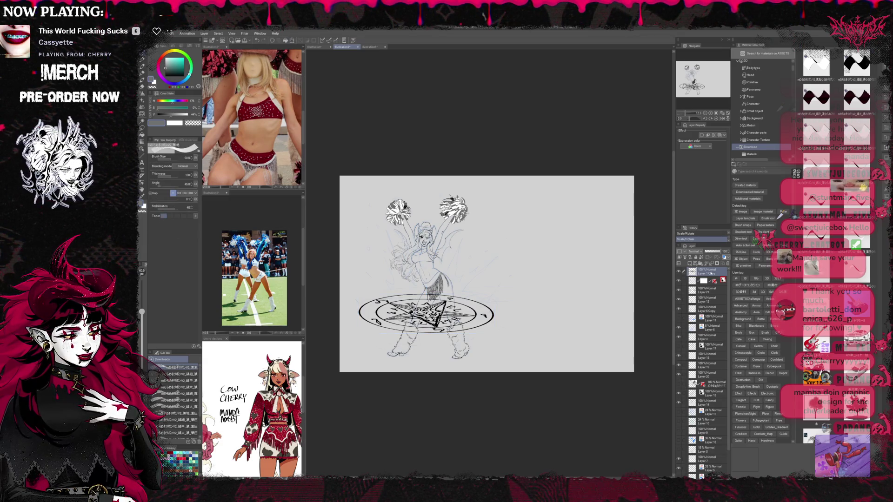
left_click_drag(703, 272, 702, 474)
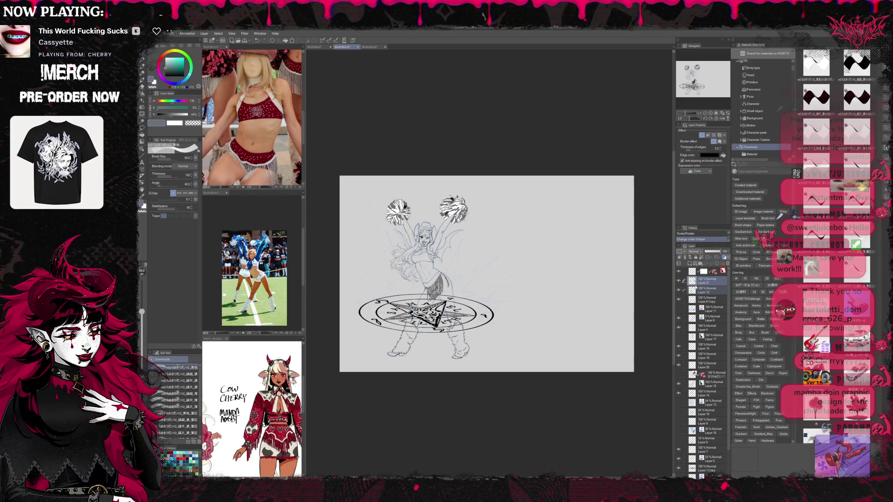
Move Layer 15 to the top of the layer stack
left_click(702, 291)
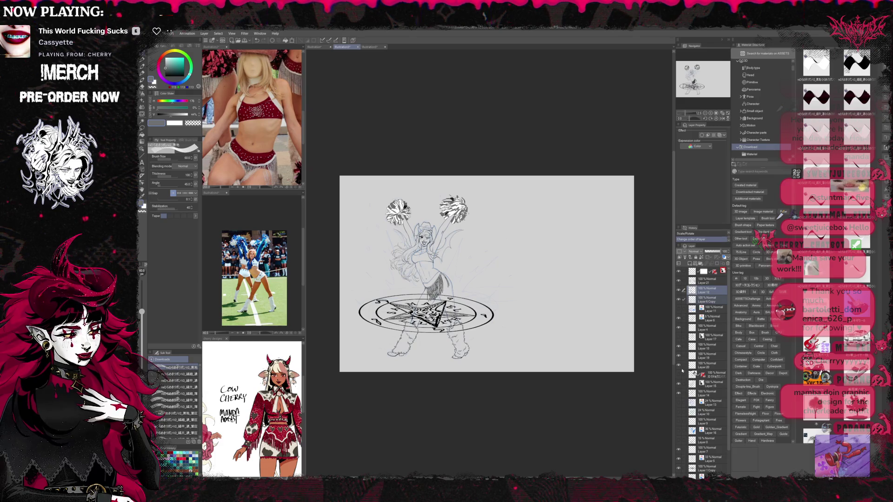
left_click(684, 385)
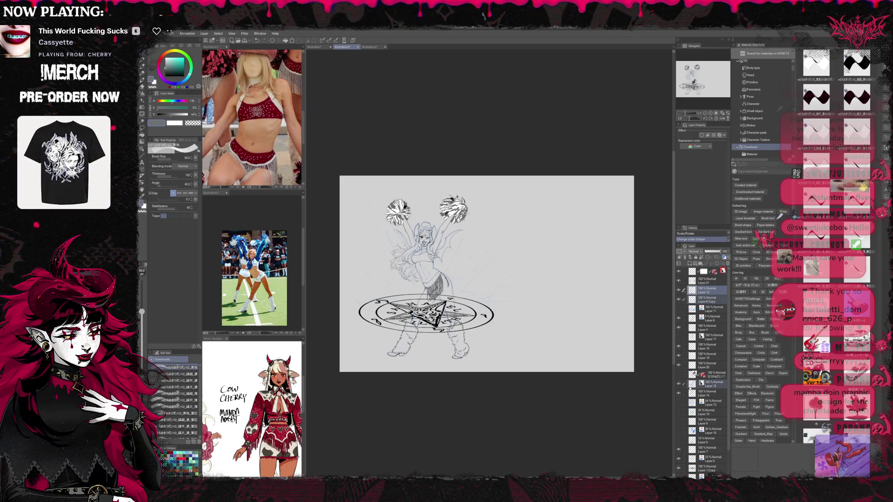
left_click(719, 385)
left_click_drag(710, 278, 706, 282)
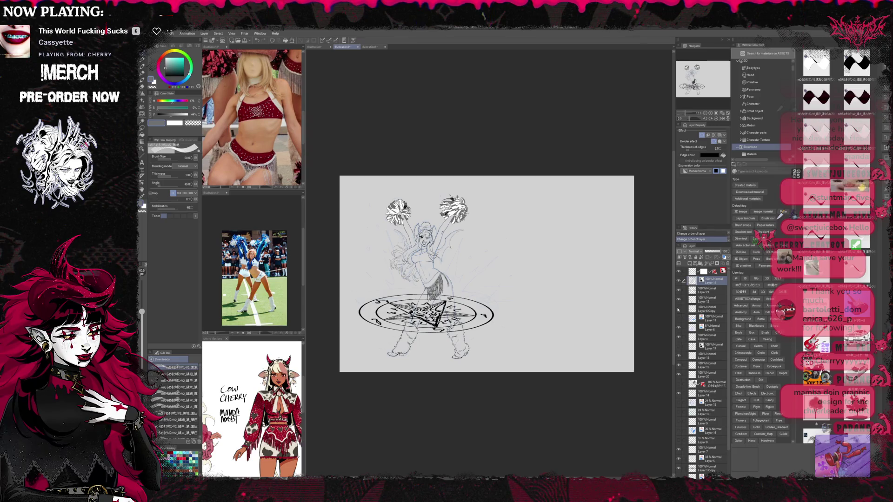
Merge Layers 12, 4, 18 and 14, then place Layer 1 Copy beneath Layer 12
left_click(696, 299)
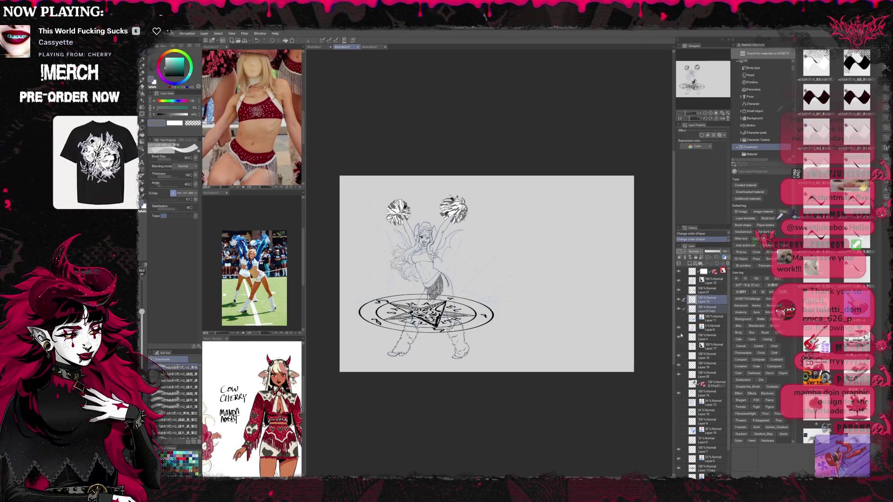
left_click(702, 337, "ctrl")
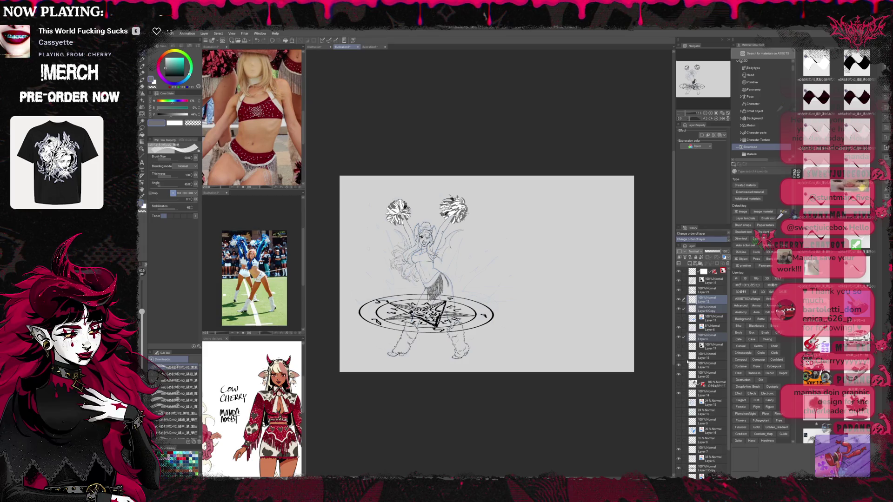
left_click(681, 356)
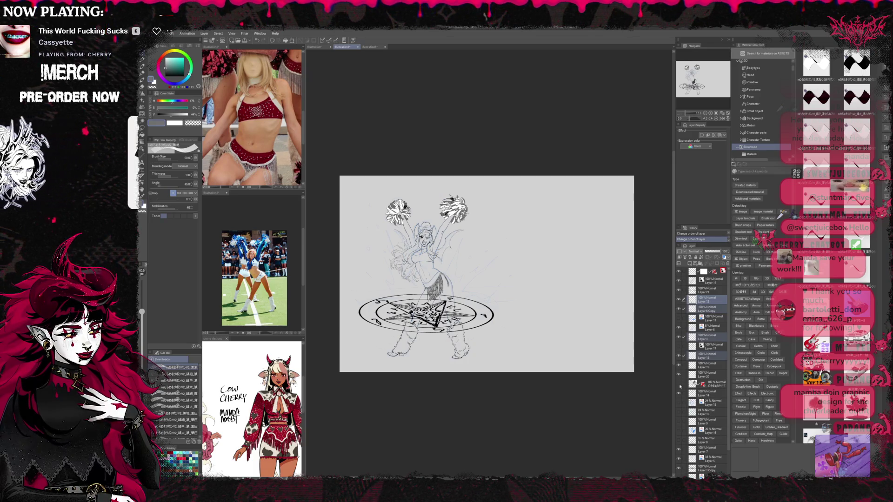
left_click(700, 391, "ctrl")
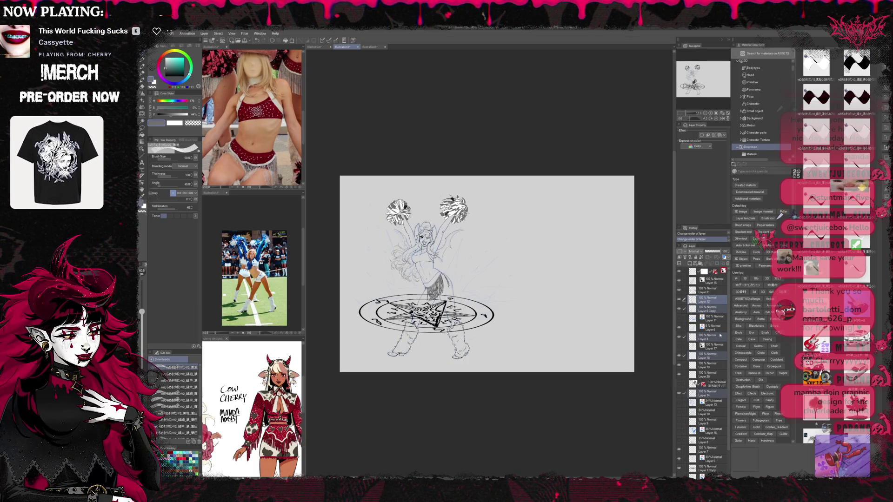
key("shift+alt+e")
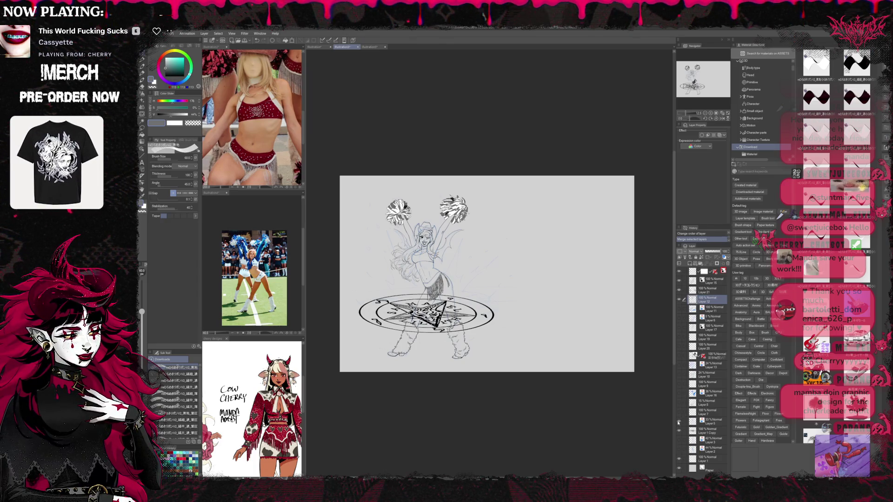
left_click(680, 431)
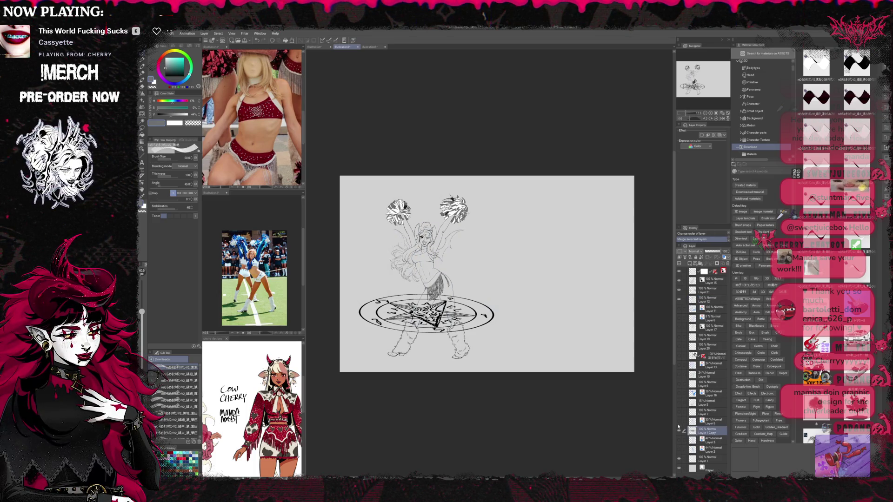
left_click_drag(706, 315, 706, 315)
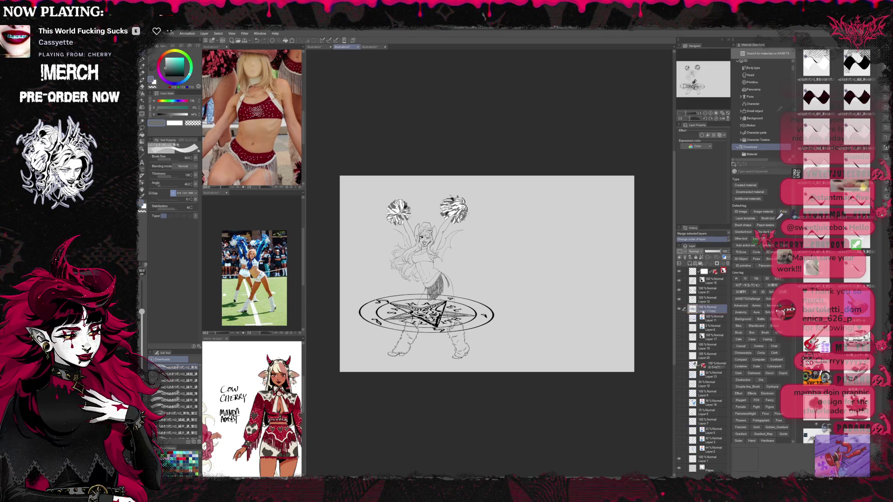
On a new raster layer, flood-fill the area around the cheerleader's left eye with cyan
key("ctrl+shift+n")
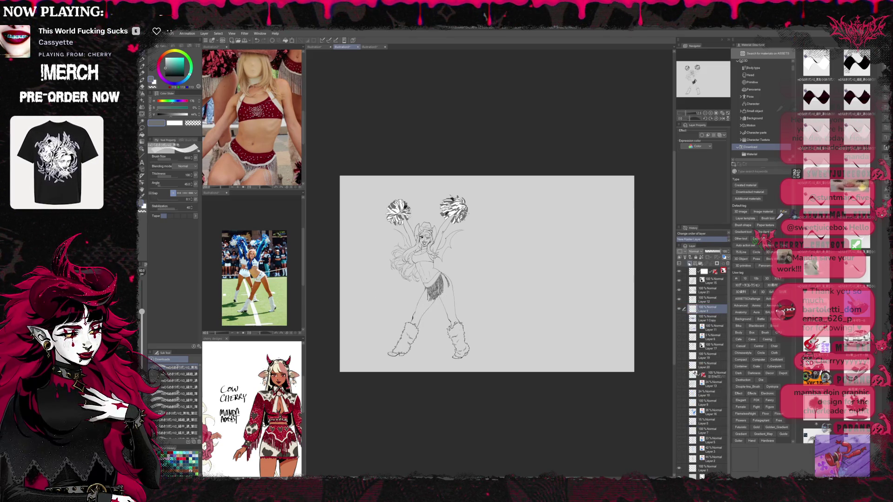
scroll(470, 280, "up", 2)
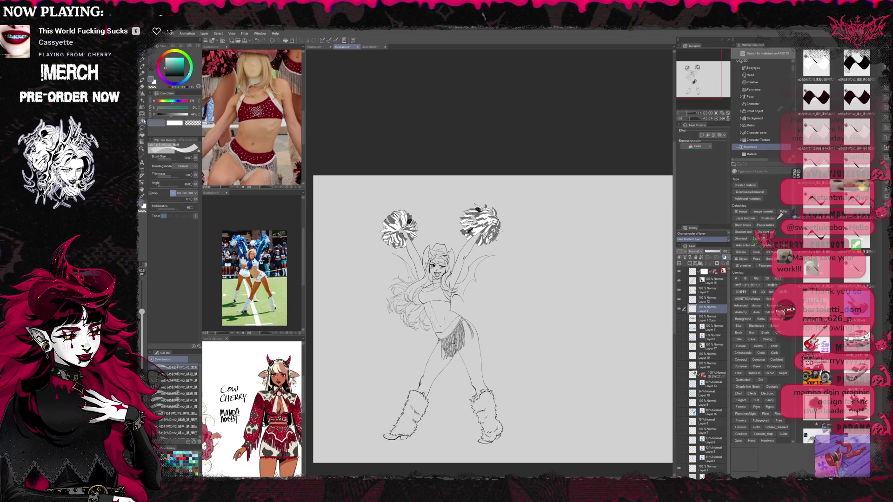
key("g")
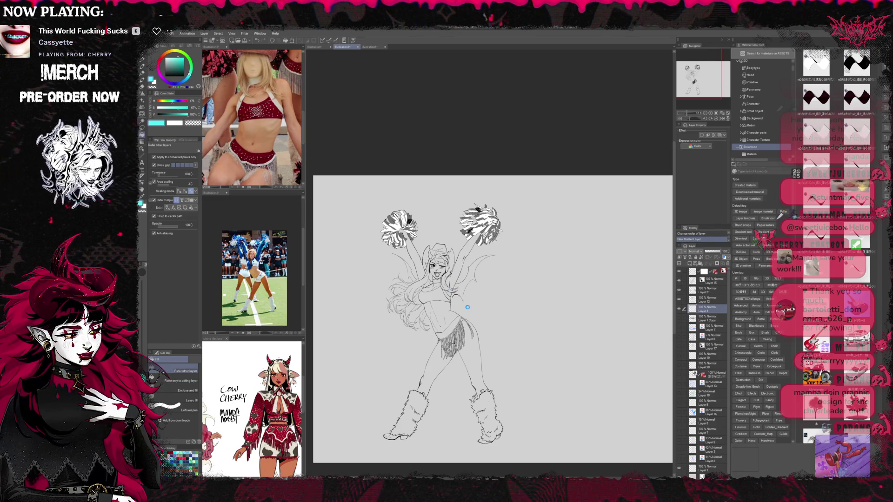
left_click(432, 265)
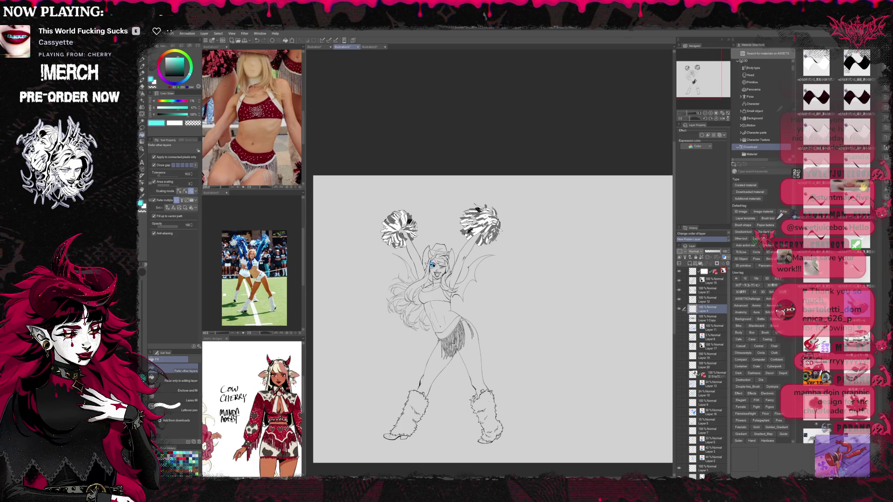
Flood the background and a leftover pocket around the figure with cyan
left_click(535, 279)
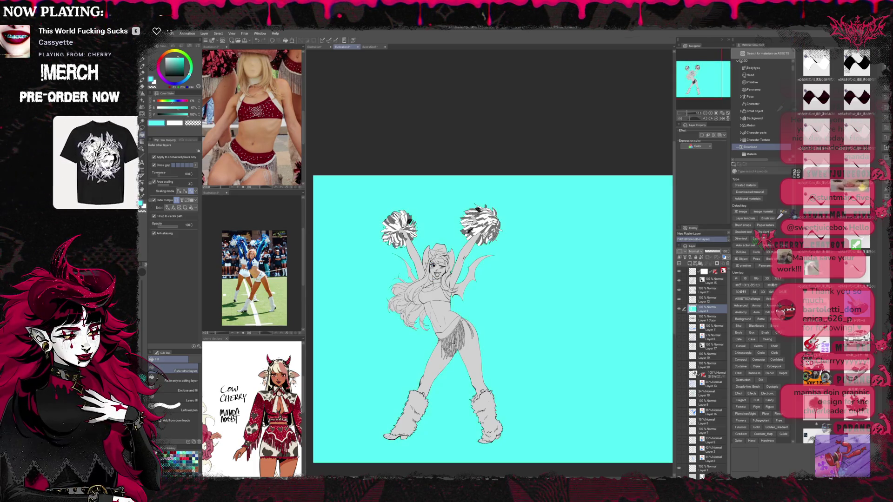
scroll(418, 315, "up", 5)
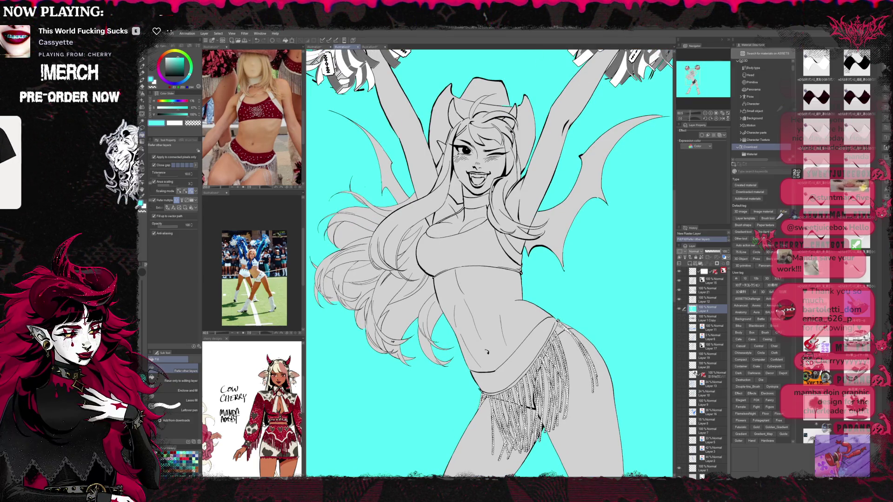
left_click(392, 342)
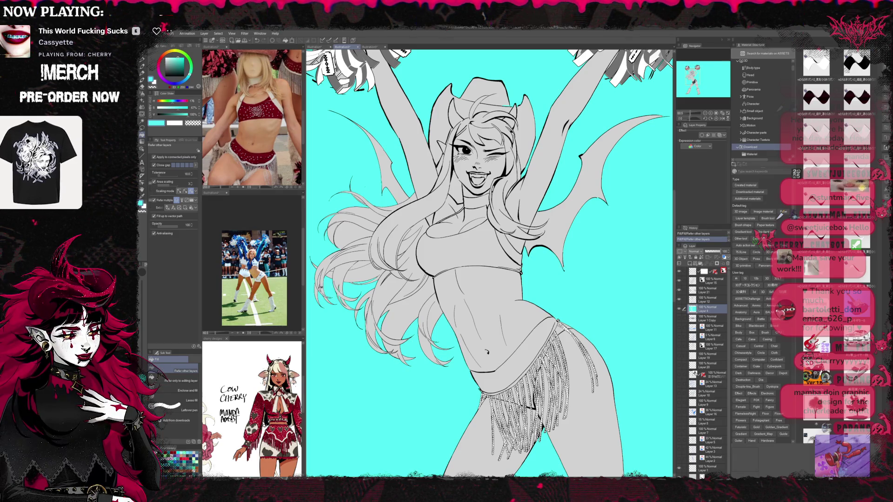
Switch to the Eraser and zoom in on the face and pom-poms to inspect the fill
left_click_drag(488, 260, 515, 308)
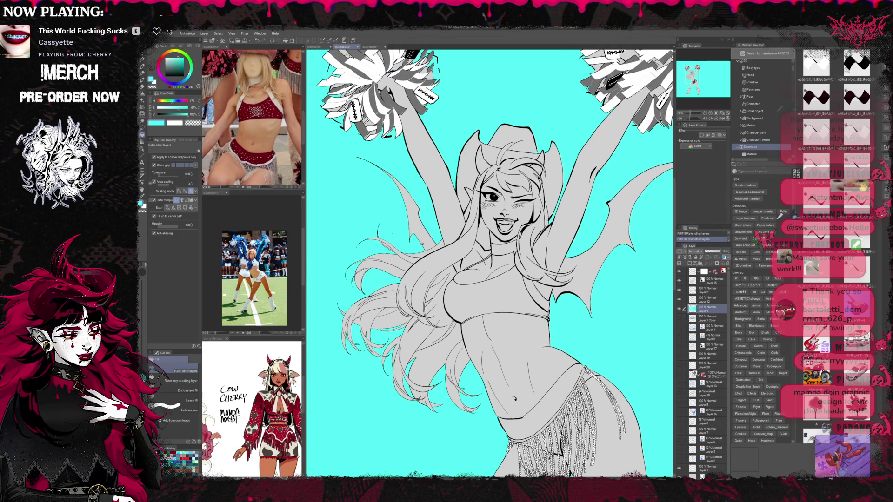
left_click_drag(489, 225, 482, 230)
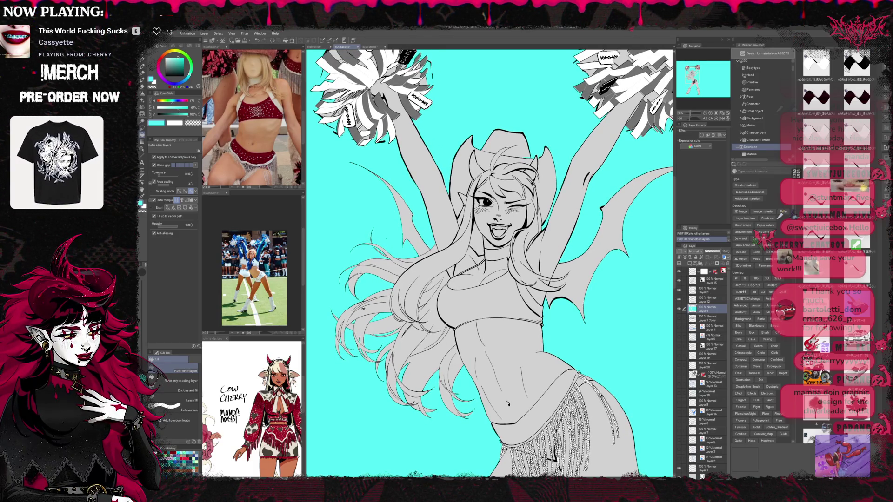
key("e")
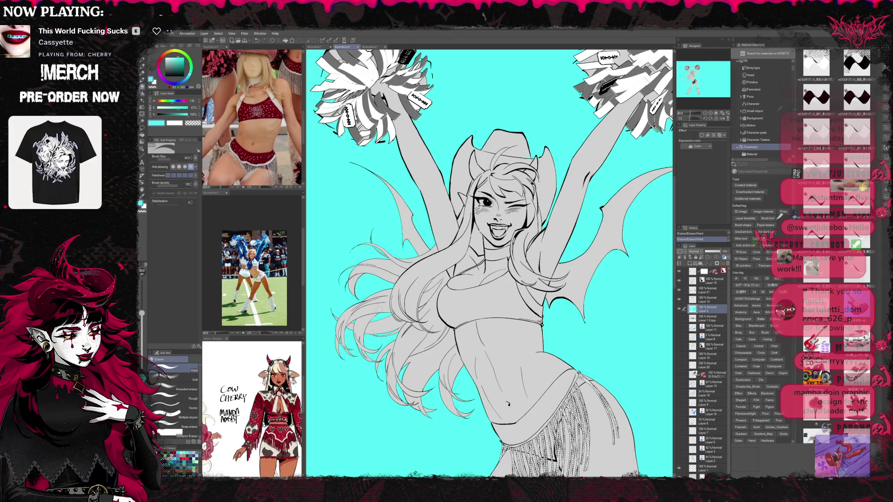
left_click_drag(405, 218, 575, 300)
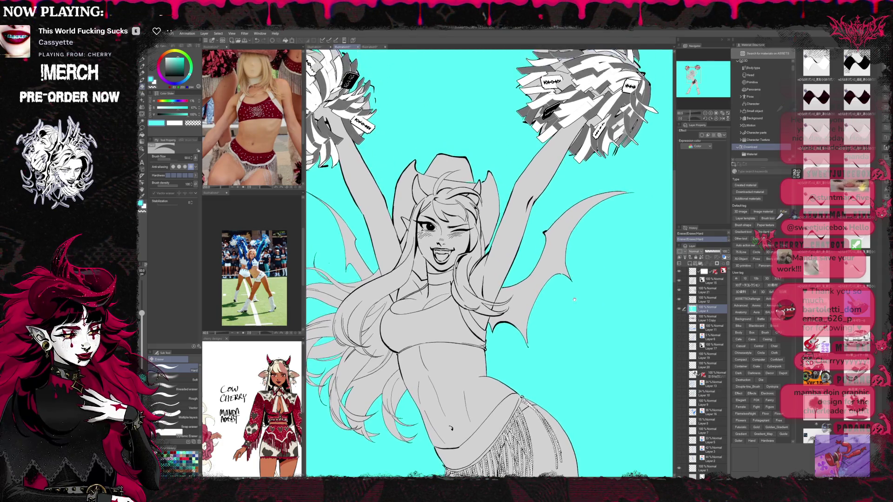
scroll(574, 299, "down", 5)
scroll(488, 263, "down", 5)
scroll(488, 263, "up", 10)
scroll(458, 258, "up", 5)
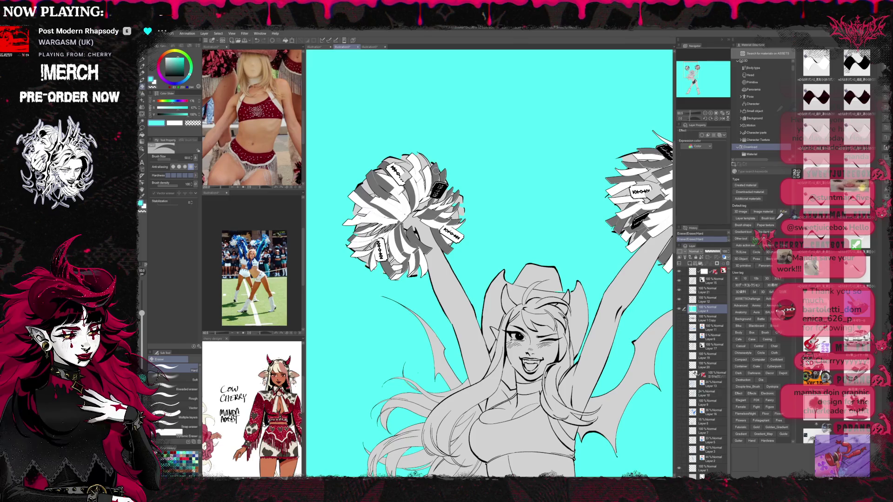
left_click_drag(523, 178, 346, 270)
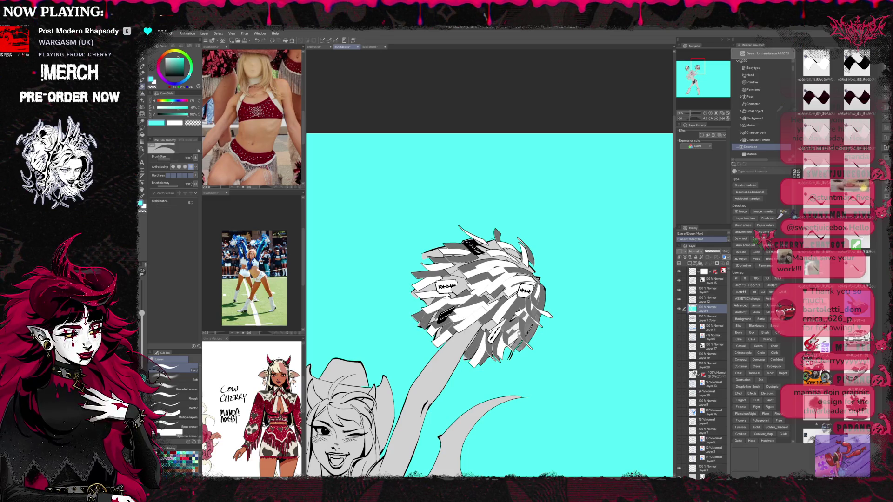
Zoom out to the whole cheerleader and make a selection from the cyan fill layer
left_click_drag(479, 298, 449, 286)
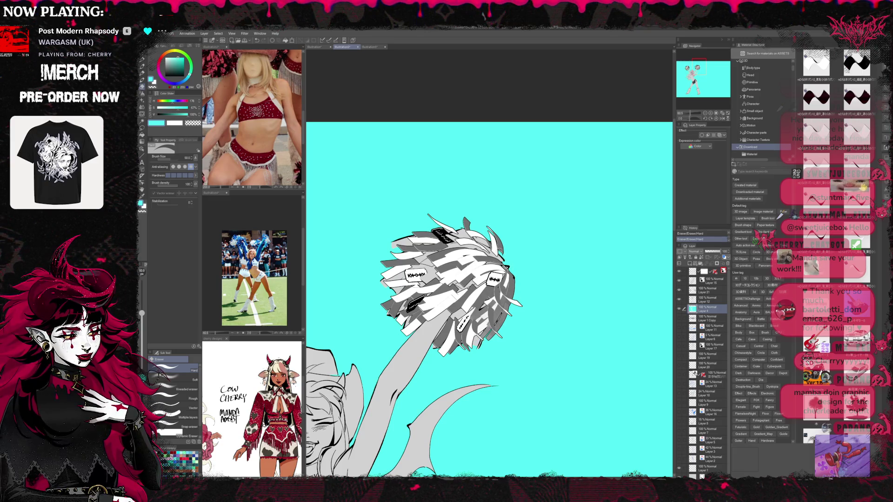
scroll(514, 220, "down", 2)
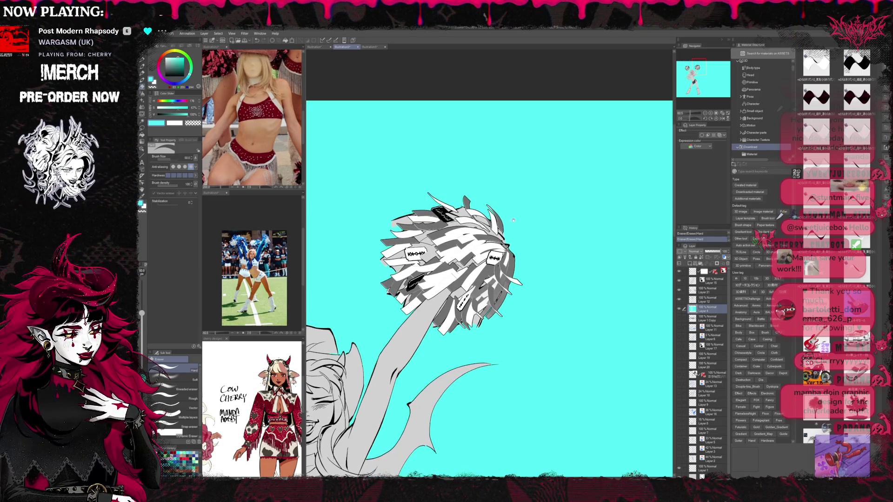
left_click(714, 118)
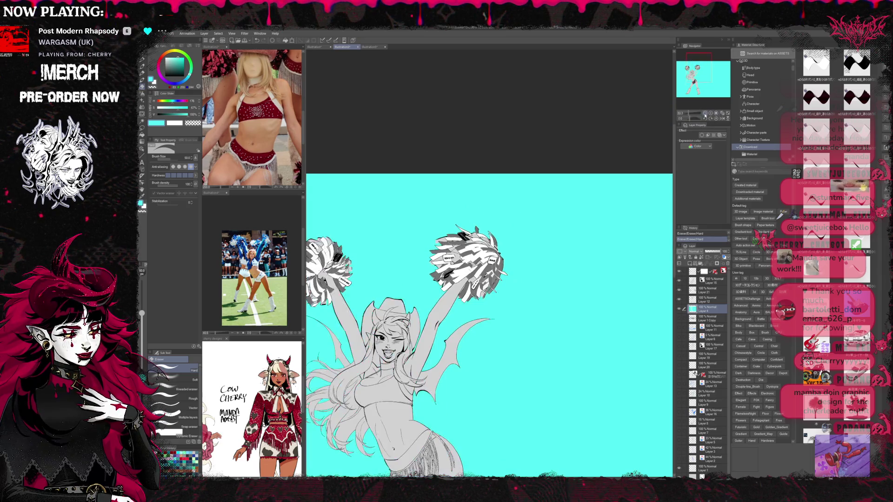
scroll(559, 257, "down", 2)
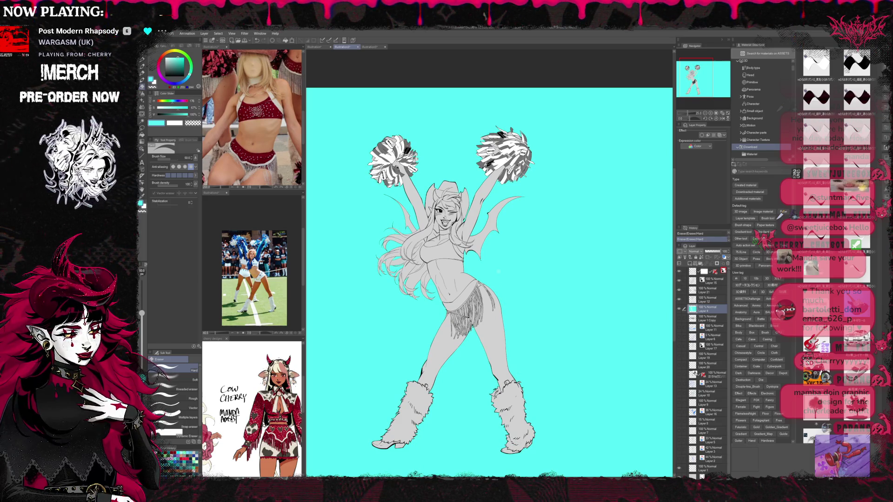
scroll(499, 265, "up", 1)
scroll(498, 265, "up", 1)
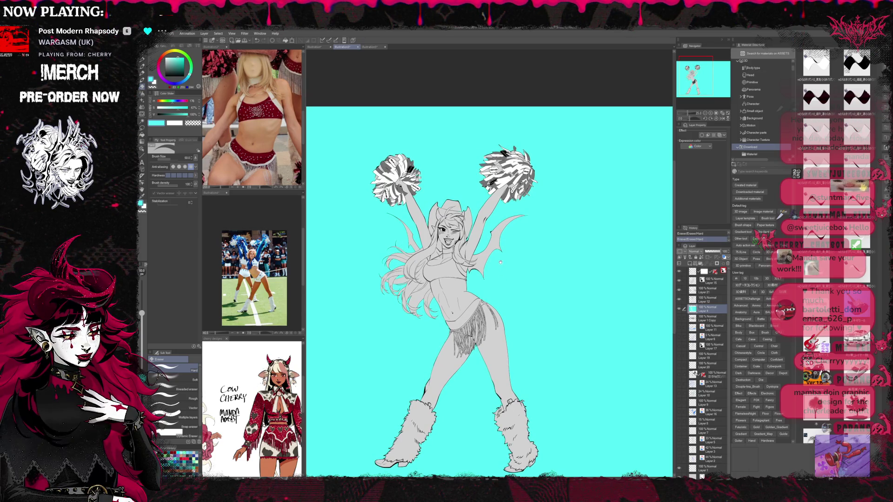
scroll(502, 270, "up", 1)
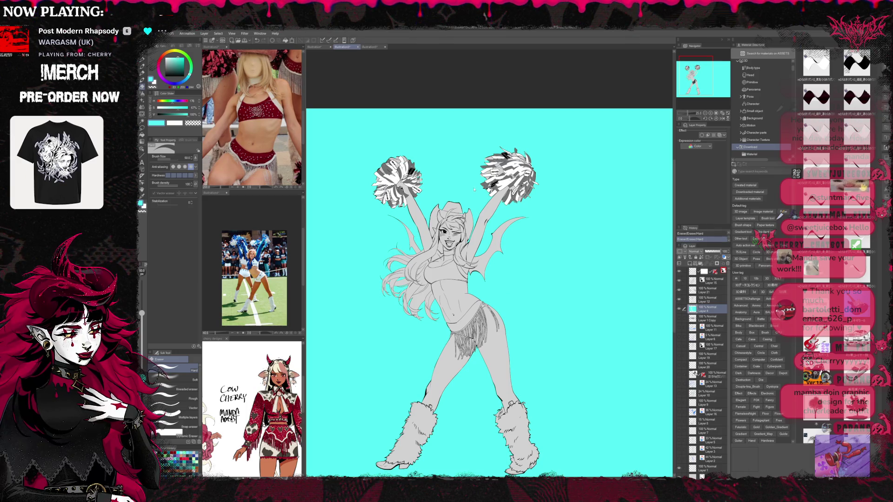
key("ctrl+shift+d")
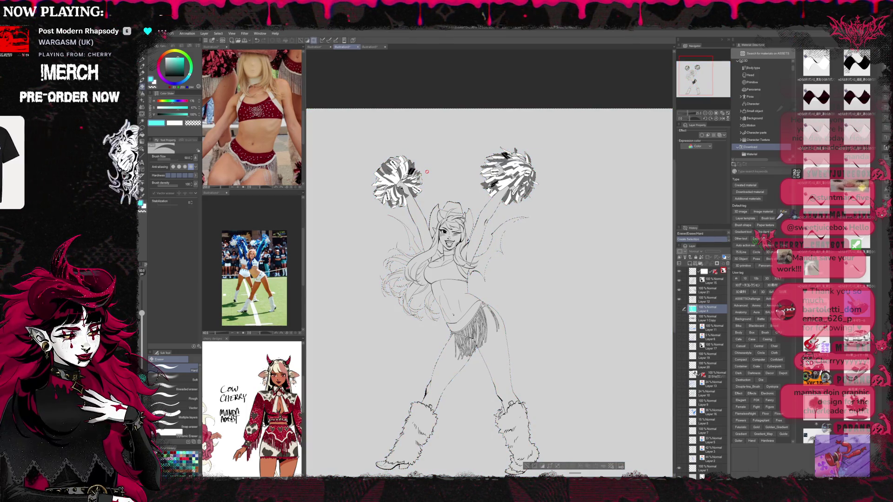
Invert the selection and paint the figure solid white with a large pen on a new layer
left_click(218, 34)
left_click(243, 68)
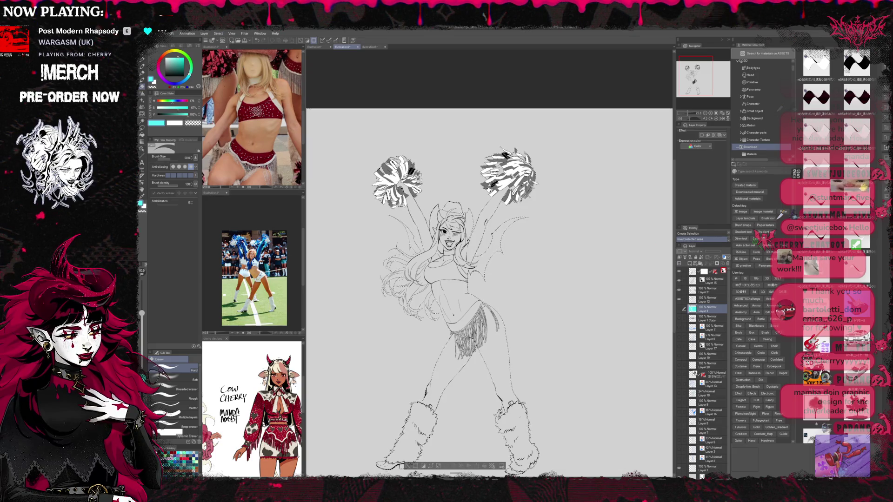
key("ctrl+shift+n")
key("p")
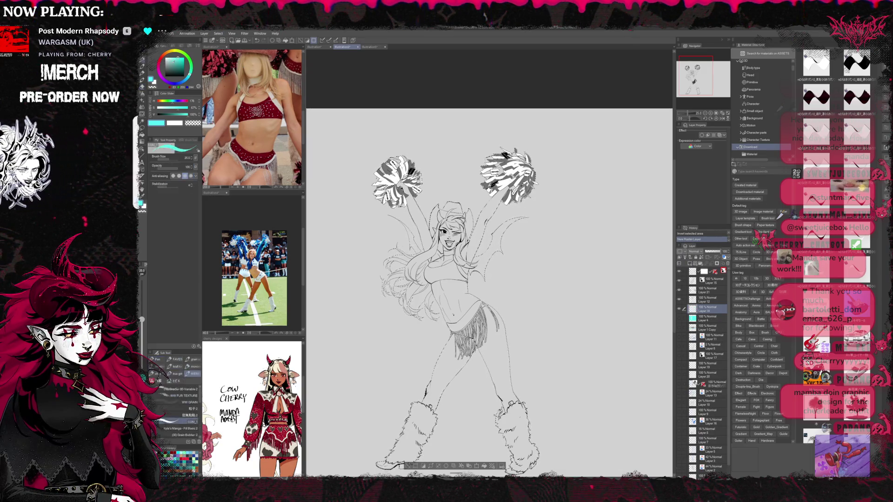
left_click(158, 359)
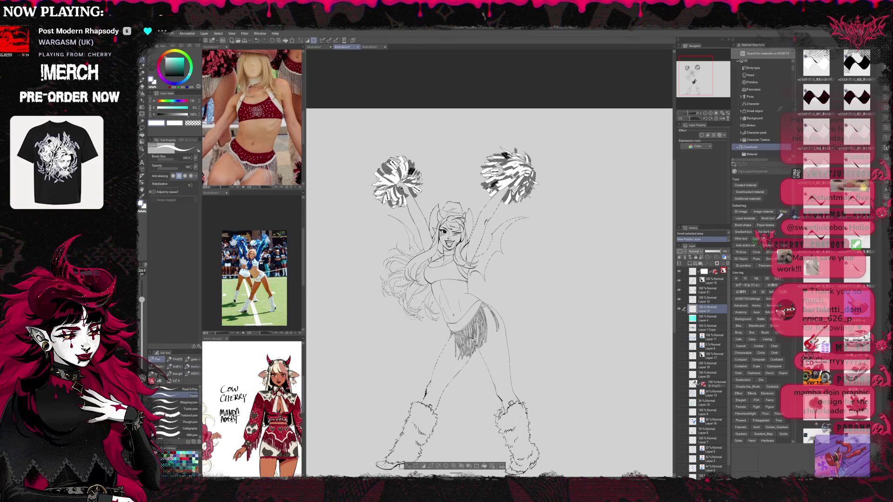
left_click_drag(142, 294, 142, 280)
mouse_move(409, 325)
left_mouse_down()
mouse_move(419, 219)
mouse_move(466, 223)
mouse_move(493, 279)
mouse_move(561, 224)
mouse_move(460, 400)
left_mouse_up()
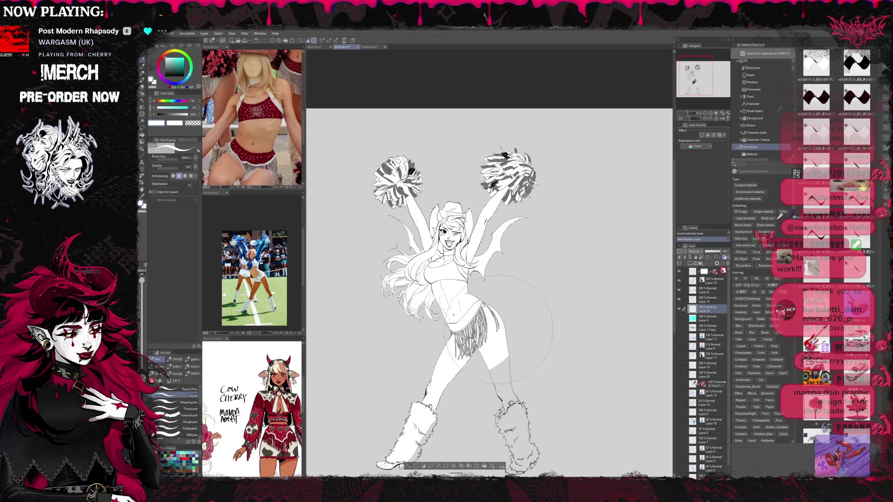
scroll(461, 400, "down", 3)
left_click_drag(446, 326, 585, 352)
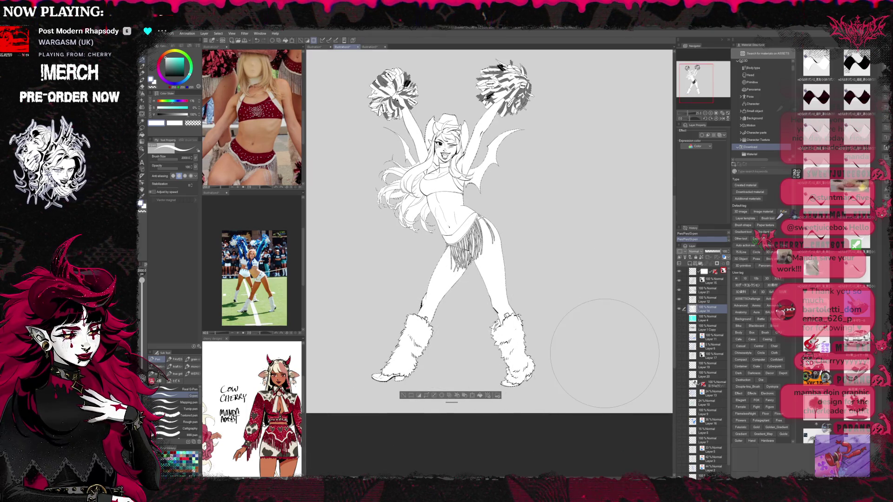
Show the pentagram layer, deselect, and zoom out to the full canvas
left_click(679, 327)
key("ctrl+d")
key("ctrl+minus")
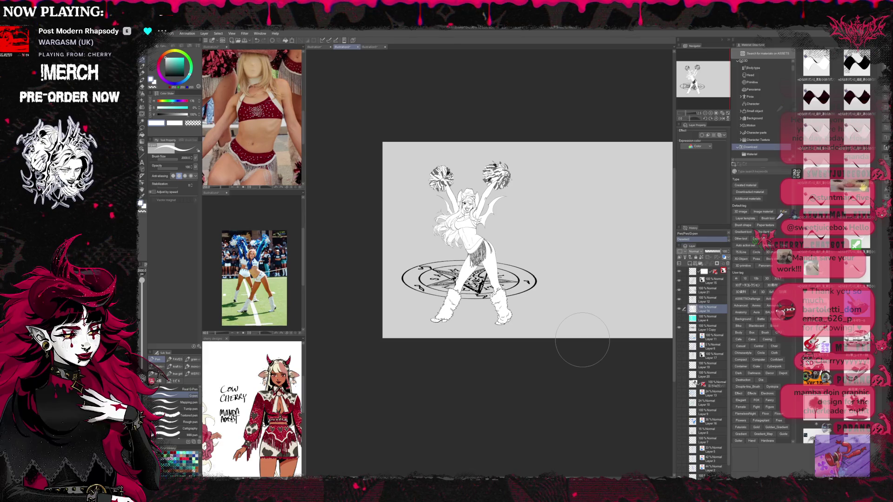
key("ctrl+plus")
key("ctrl+plus")
key("ctrl+plus")
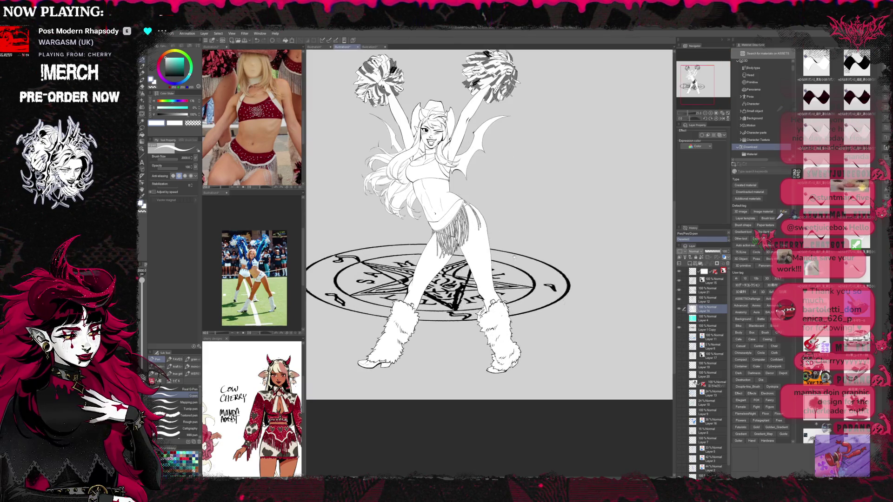
scroll(528, 294, "up", 3)
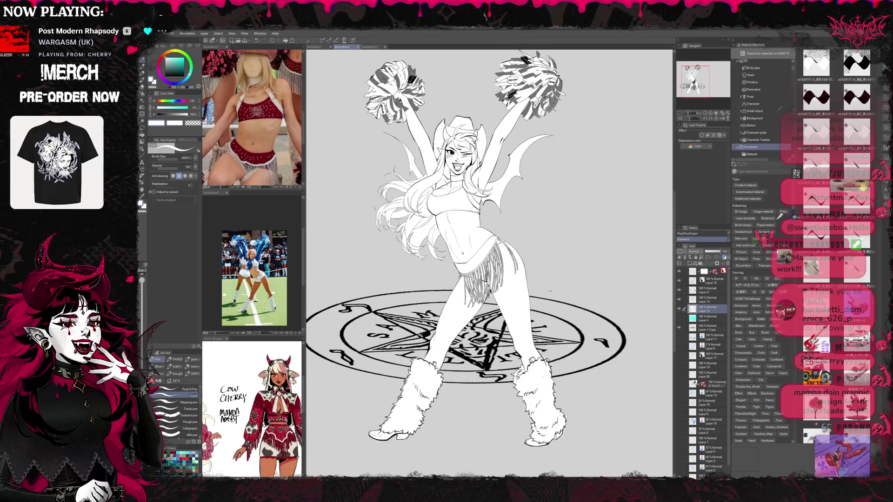
scroll(502, 240, "up", 1)
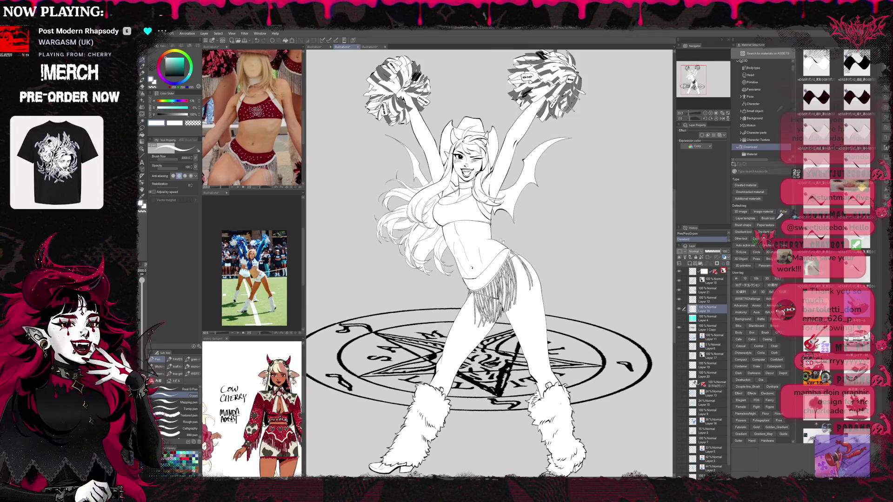
scroll(501, 240, "down", 2)
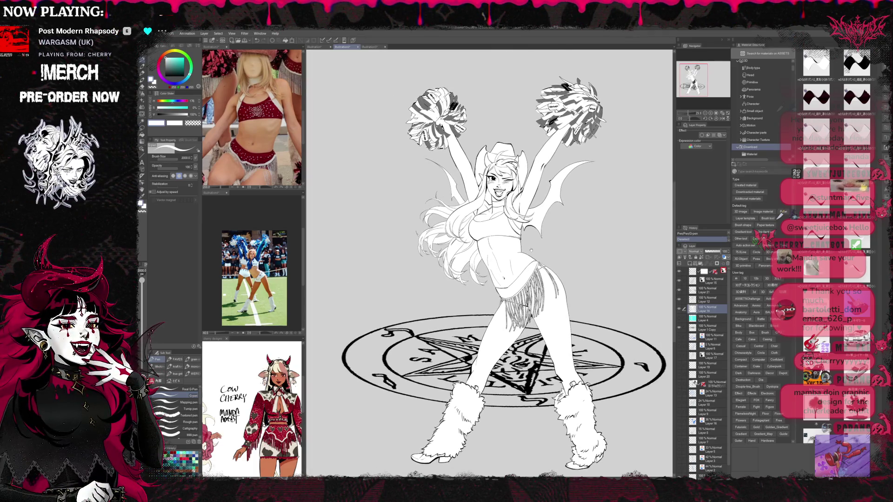